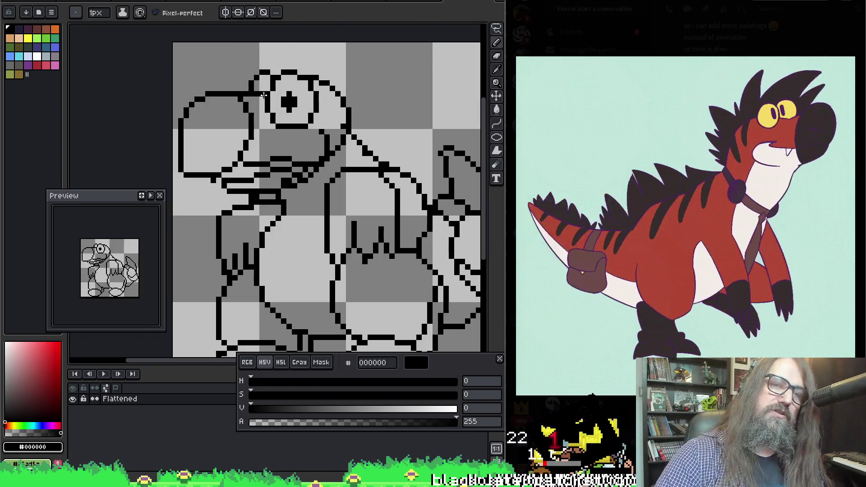
Step: Draw black spikes above the head, undoing the first attempt and adding spikes across the top right
{"action": "mouse_move", "coordinate": [267, 87]}
{"action": "left_mouse_down"}
{"action": "mouse_move", "coordinate": [228, 70]}
{"action": "mouse_move", "coordinate": [256, 60]}
{"action": "left_mouse_up"}
{"action": "key", "text": "ctrl+z"}
{"action": "key", "text": "ctrl+z"}
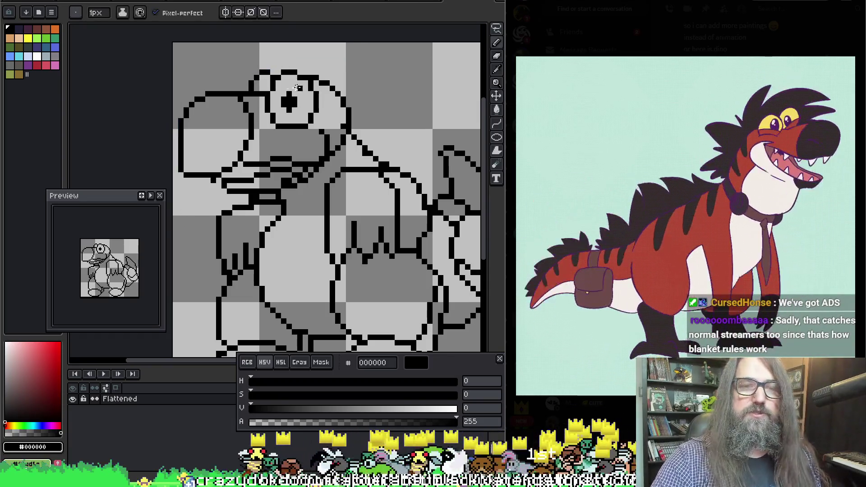
{"action": "mouse_move", "coordinate": [269, 90]}
{"action": "left_mouse_down"}
{"action": "mouse_move", "coordinate": [261, 60]}
{"action": "mouse_move", "coordinate": [284, 62]}
{"action": "mouse_move", "coordinate": [261, 45]}
{"action": "mouse_move", "coordinate": [289, 48]}
{"action": "left_mouse_up"}
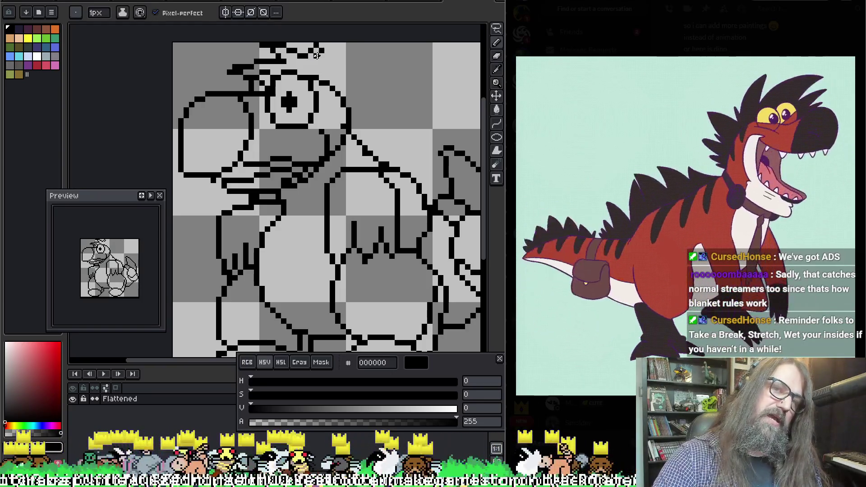
{"action": "mouse_move", "coordinate": [322, 62]}
{"action": "left_mouse_down"}
{"action": "mouse_move", "coordinate": [345, 47]}
{"action": "mouse_move", "coordinate": [358, 50]}
{"action": "mouse_move", "coordinate": [347, 66]}
{"action": "mouse_move", "coordinate": [407, 65]}
{"action": "mouse_move", "coordinate": [369, 85]}
{"action": "mouse_move", "coordinate": [384, 97]}
{"action": "mouse_move", "coordinate": [395, 137]}
{"action": "mouse_move", "coordinate": [369, 123]}
{"action": "mouse_move", "coordinate": [376, 155]}
{"action": "left_mouse_up"}
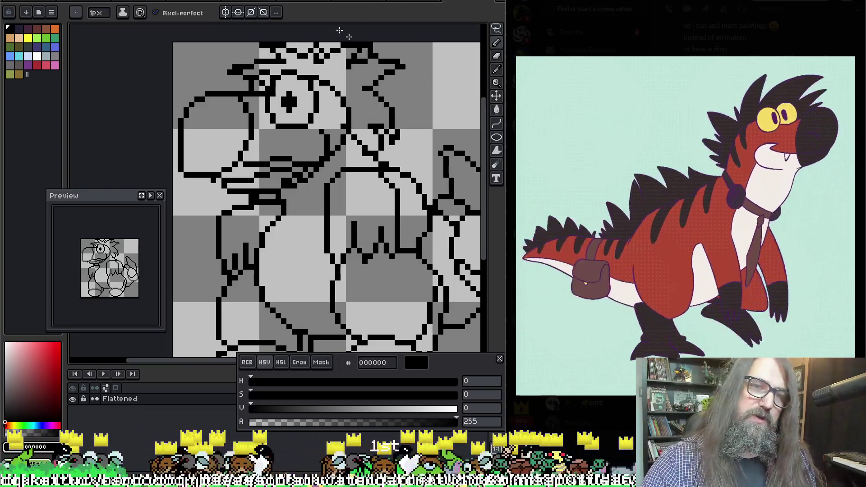
Step: Erase the eye's lower outline, undo the stray line along its lower edge, and return to the Eraser
{"action": "key", "text": "e"}
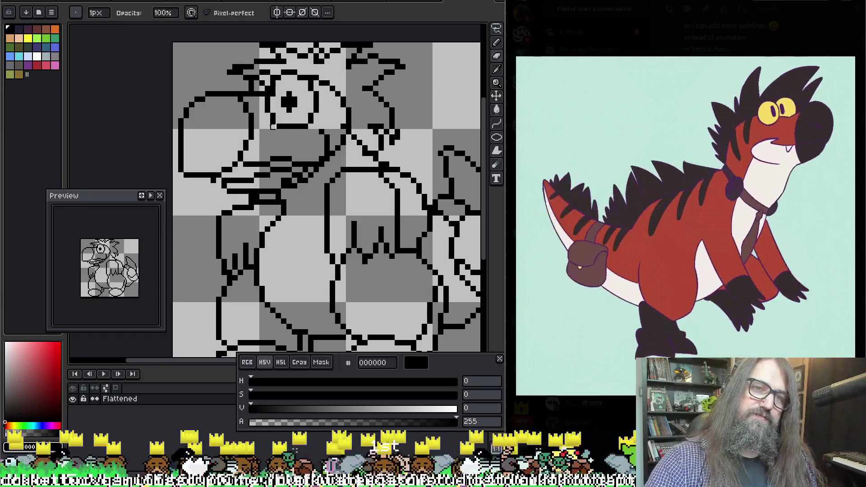
{"action": "mouse_move", "coordinate": [284, 126]}
{"action": "left_mouse_down"}
{"action": "mouse_move", "coordinate": [312, 127]}
{"action": "mouse_move", "coordinate": [296, 114]}
{"action": "mouse_move", "coordinate": [312, 112]}
{"action": "left_mouse_up"}
{"action": "key", "text": "b"}
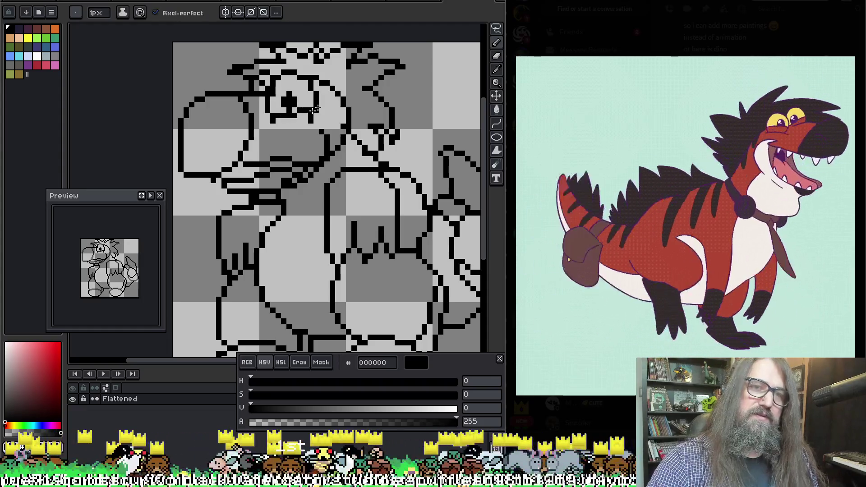
{"action": "key", "text": "ctrl+z"}
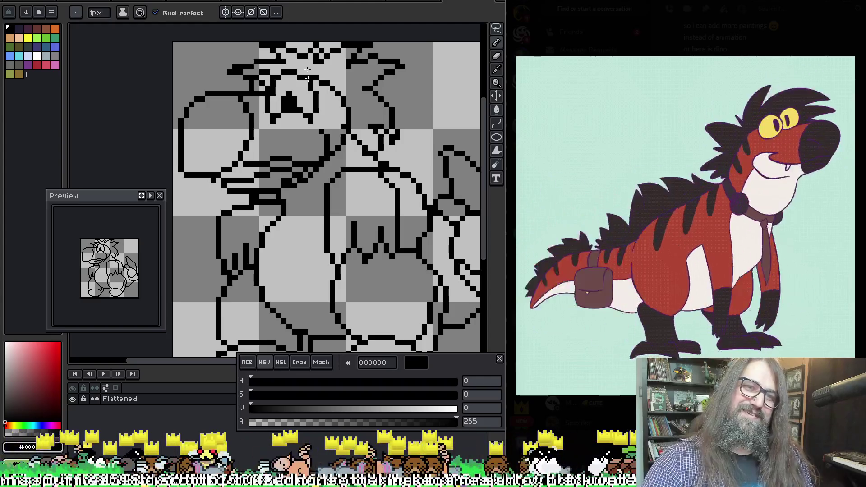
{"action": "key", "text": "e"}
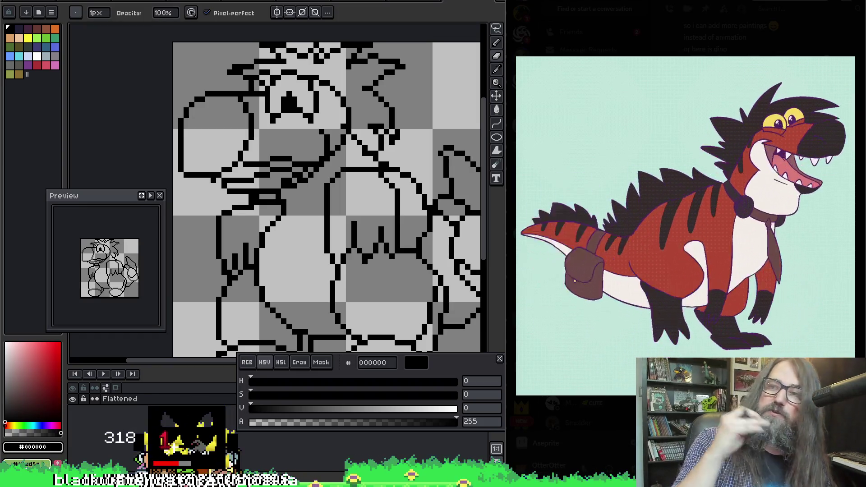
Step: Shift the view slightly and redraw the eye with new black pixels, undoing the stroke at its bottom
{"action": "key", "text": "h"}
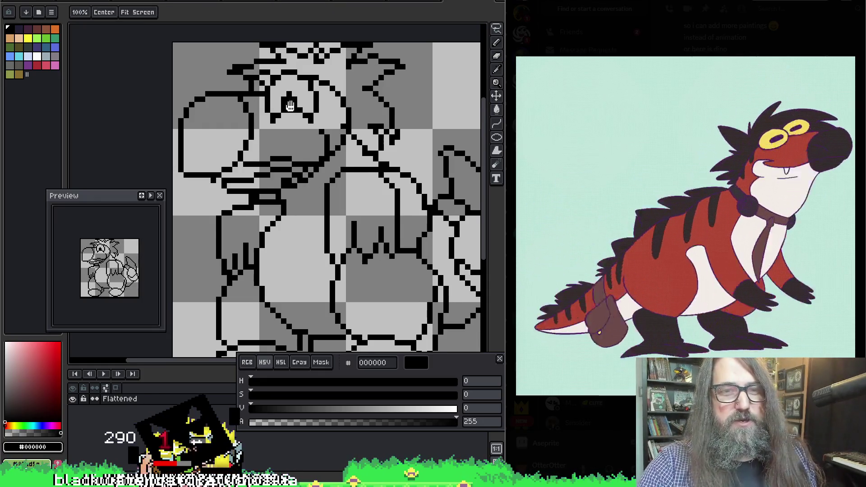
{"action": "left_click_drag", "start_coordinate": [289, 105], "coordinate": [292, 111]}
{"action": "key", "text": "b"}
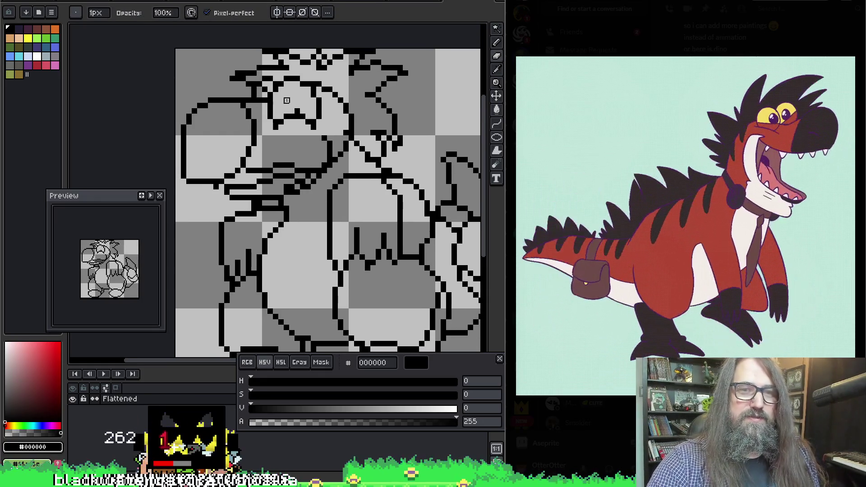
{"action": "key", "text": "e"}
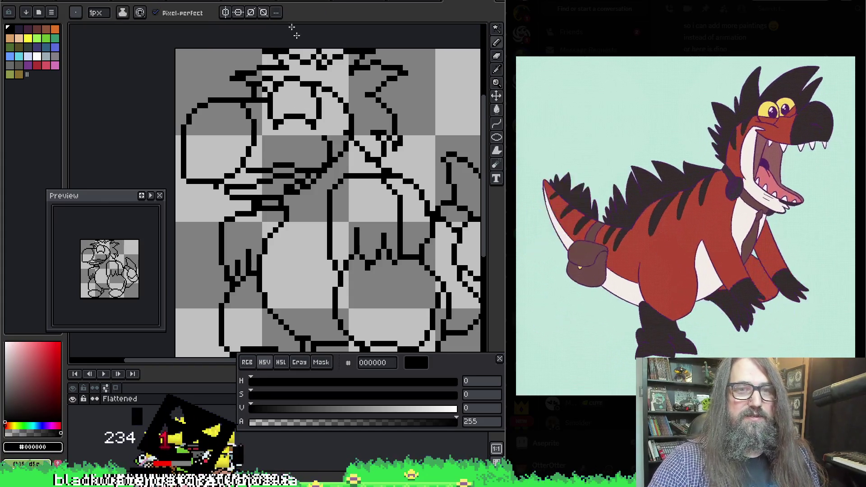
{"action": "mouse_move", "coordinate": [279, 99]}
{"action": "left_mouse_down"}
{"action": "mouse_move", "coordinate": [289, 95]}
{"action": "mouse_move", "coordinate": [286, 107]}
{"action": "left_mouse_up"}
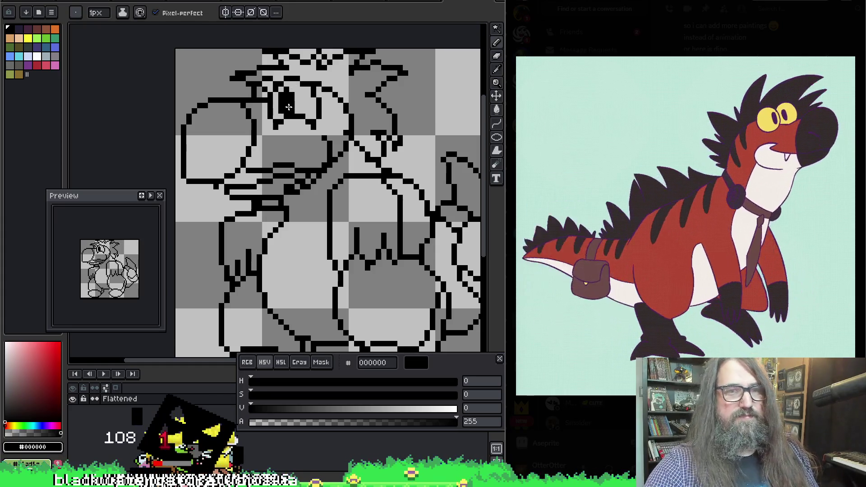
{"action": "key", "text": "ctrl+z"}
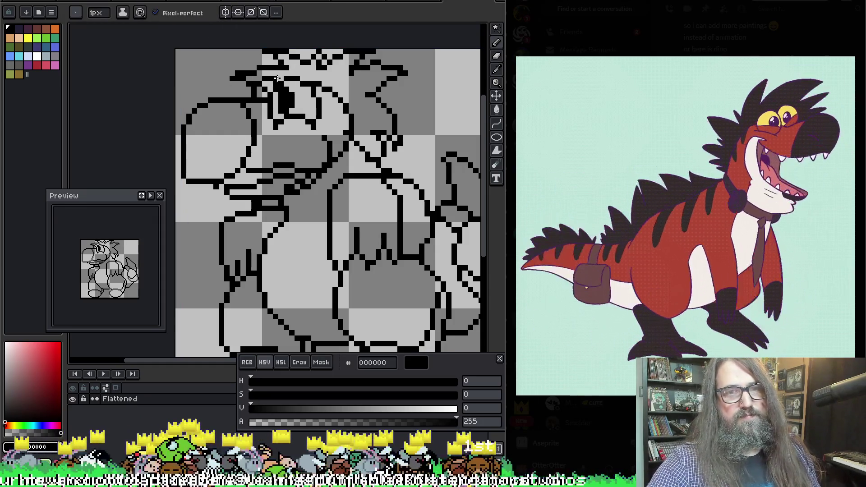
Step: Draw a diagonal line below the eye, alternating between Pencil and Eraser
{"action": "key", "text": "b"}
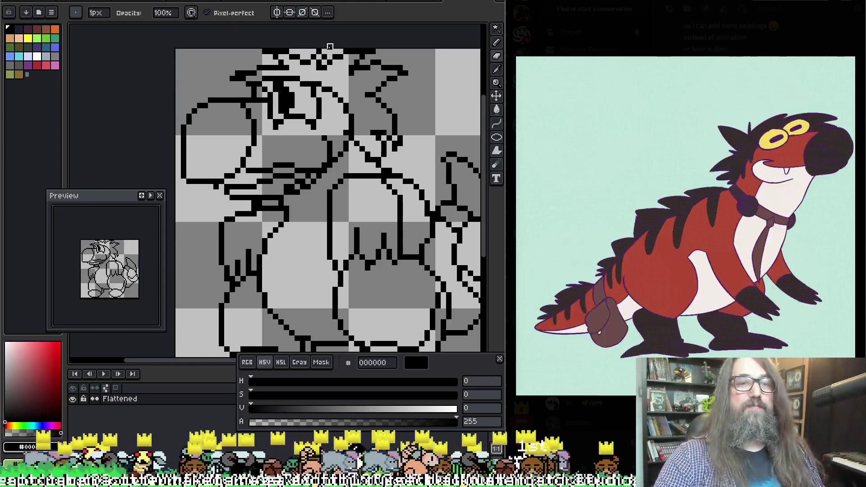
{"action": "key", "text": "b"}
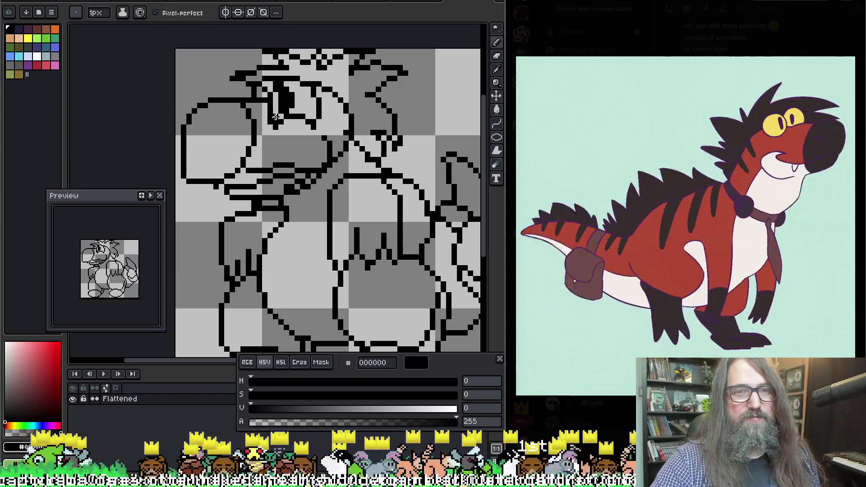
{"action": "key", "text": "b"}
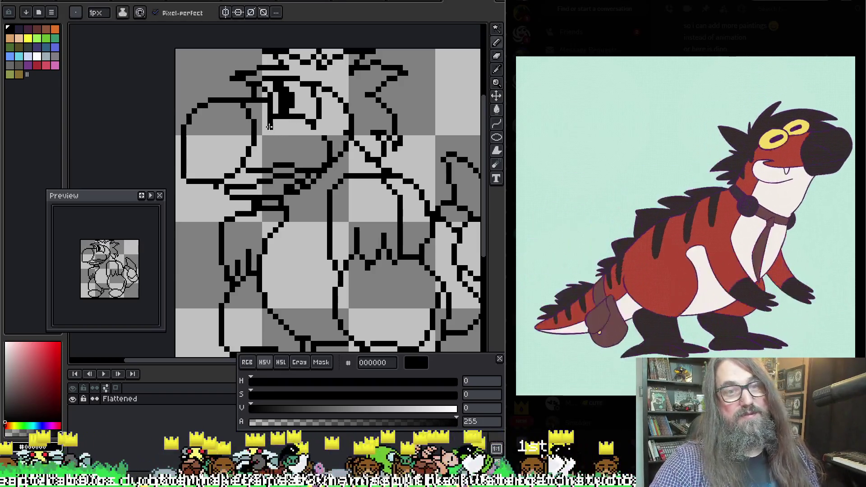
{"action": "key", "text": "b"}
{"action": "key", "text": "b"}
{"action": "key", "text": "b"}
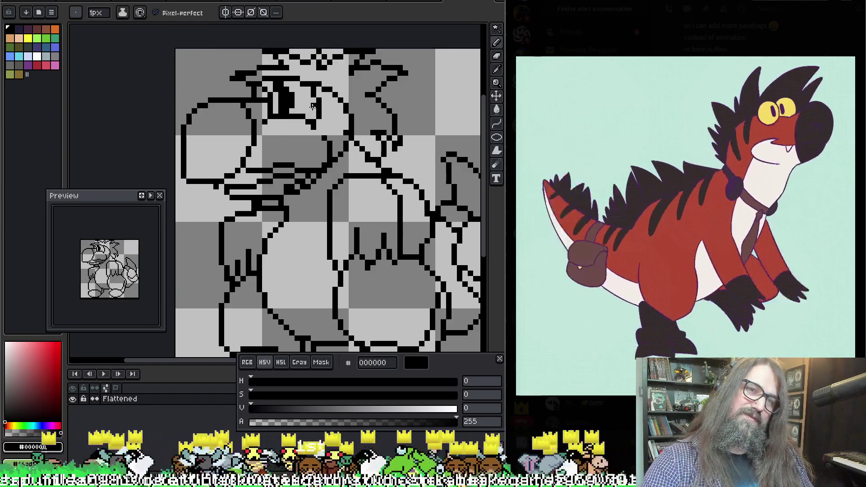
{"action": "key", "text": "b"}
{"action": "key", "text": "b"}
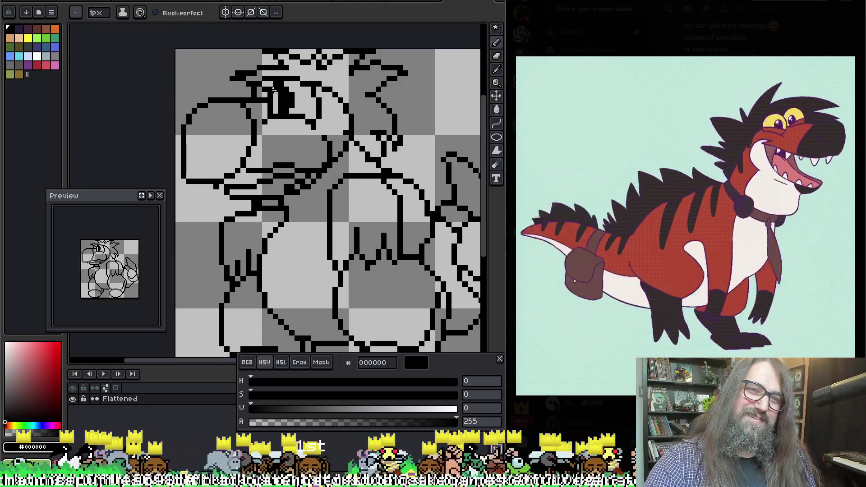
{"action": "key", "text": "e"}
{"action": "key", "text": "b"}
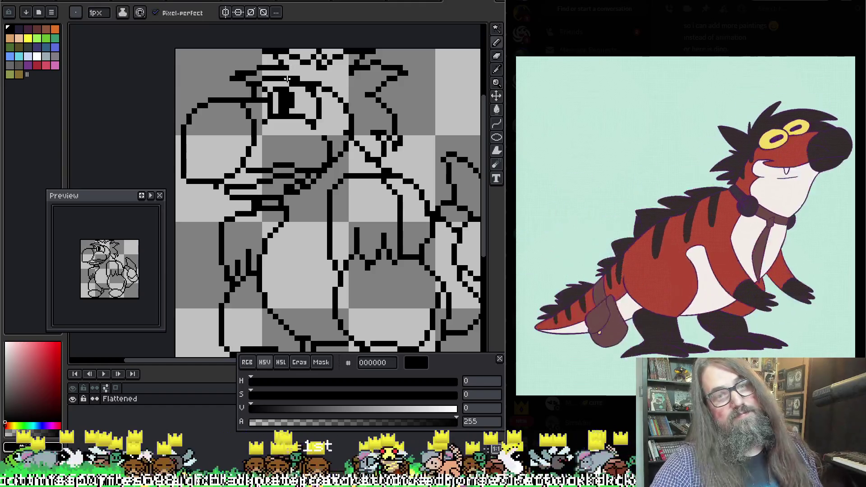
{"action": "key", "text": "e"}
{"action": "key", "text": "b"}
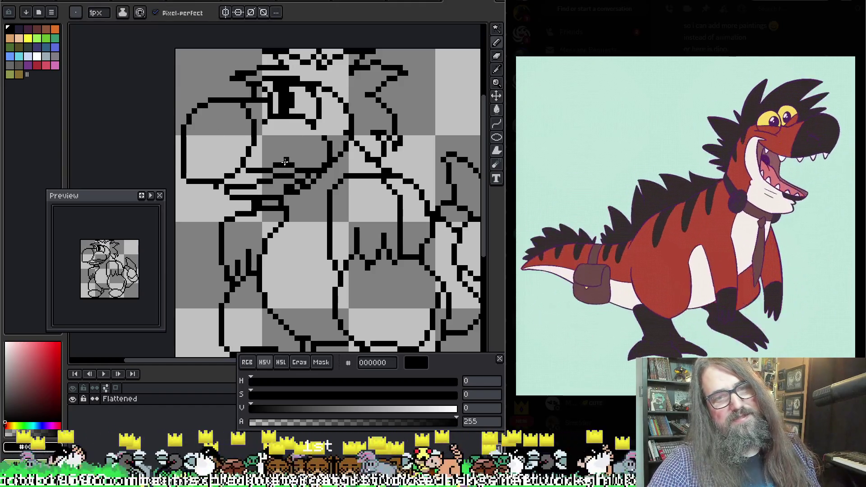
{"action": "mouse_move", "coordinate": [296, 159]}
{"action": "left_mouse_down"}
{"action": "mouse_move", "coordinate": [307, 133]}
{"action": "mouse_move", "coordinate": [276, 154]}
{"action": "mouse_move", "coordinate": [301, 156]}
{"action": "mouse_move", "coordinate": [303, 167]}
{"action": "left_mouse_up"}
Step: Add a short stroke and a diagonal mouth line below the eye, undoing one stroke
{"action": "key", "text": "e"}
{"action": "key", "text": "b"}
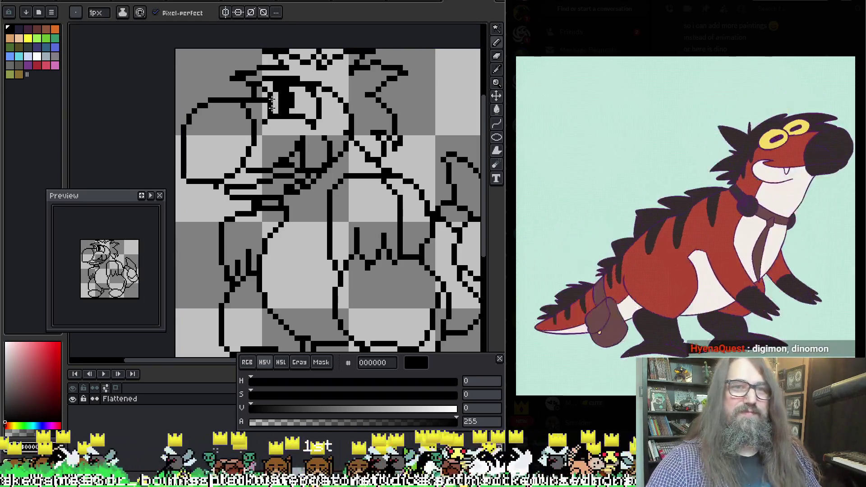
{"action": "key", "text": "e"}
{"action": "key", "text": "b"}
{"action": "mouse_move", "coordinate": [301, 138]}
{"action": "left_mouse_down"}
{"action": "mouse_move", "coordinate": [264, 167]}
{"action": "mouse_move", "coordinate": [292, 141]}
{"action": "left_mouse_up"}
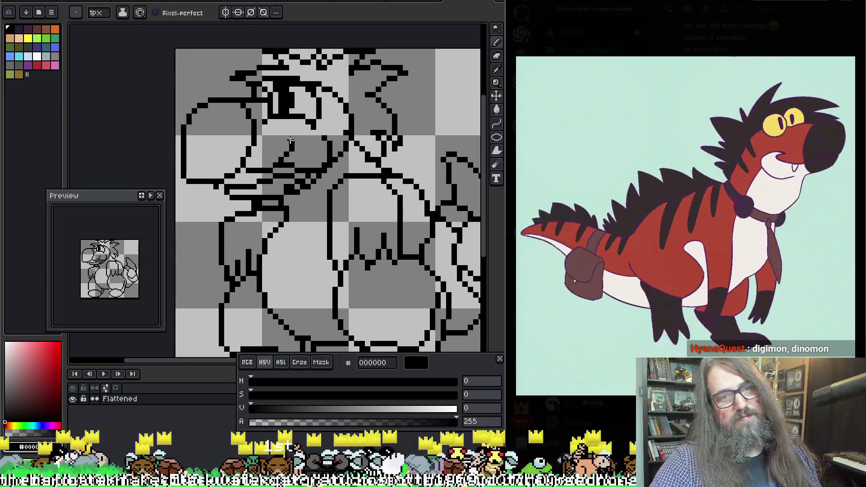
{"action": "mouse_move", "coordinate": [275, 170]}
{"action": "left_mouse_down"}
{"action": "mouse_move", "coordinate": [296, 146]}
{"action": "mouse_move", "coordinate": [285, 167]}
{"action": "mouse_move", "coordinate": [292, 166]}
{"action": "left_mouse_up"}
{"action": "key", "text": "b"}
{"action": "key", "text": "ctrl+z"}
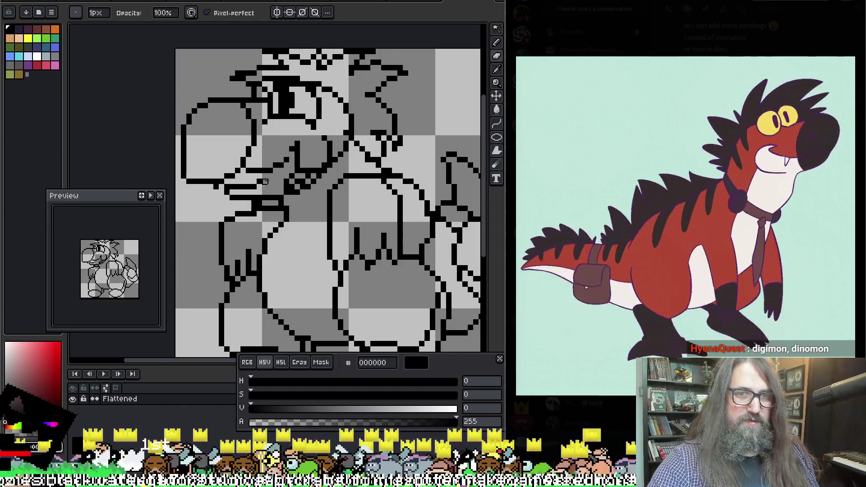
{"action": "key", "text": "e"}
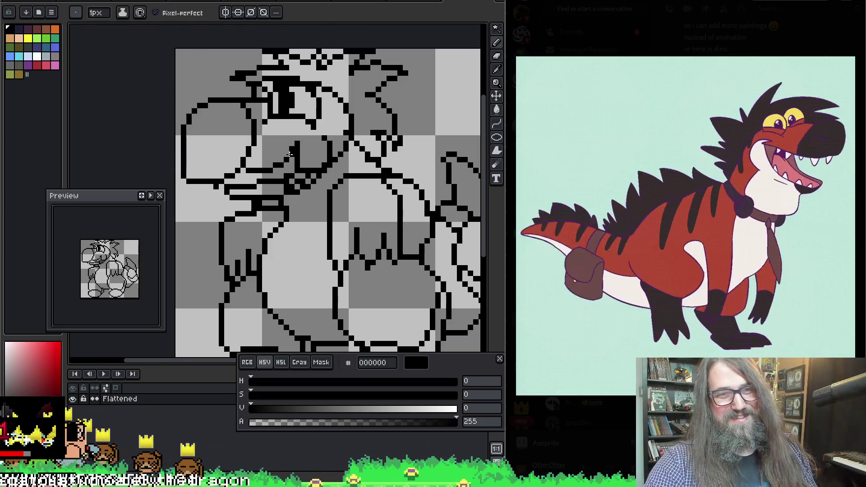
{"action": "key", "text": "b"}
{"action": "key", "text": "e"}
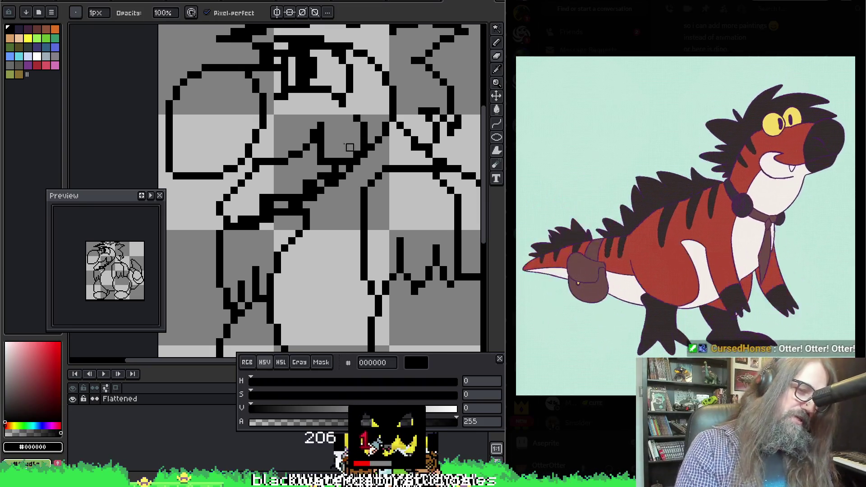
Step: Pan the canvas and move the Preview panel further down the screen
{"action": "mouse_move", "coordinate": [342, 123]}
{"action": "left_mouse_down"}
{"action": "mouse_move", "coordinate": [309, 132]}
{"action": "mouse_move", "coordinate": [315, 139]}
{"action": "left_mouse_up"}
{"action": "left_click_drag", "start_coordinate": [105, 197], "coordinate": [126, 318]}
{"action": "key", "text": "ctrl"}
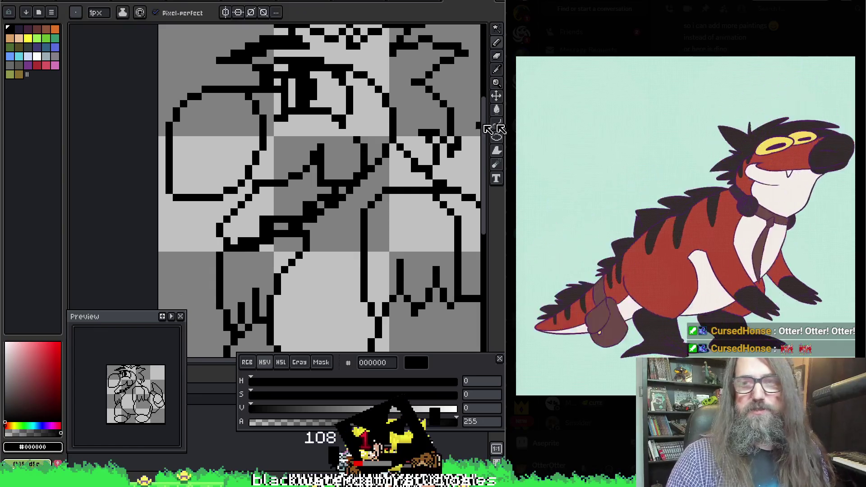
{"action": "left_click_drag", "start_coordinate": [253, 88], "coordinate": [227, 80]}
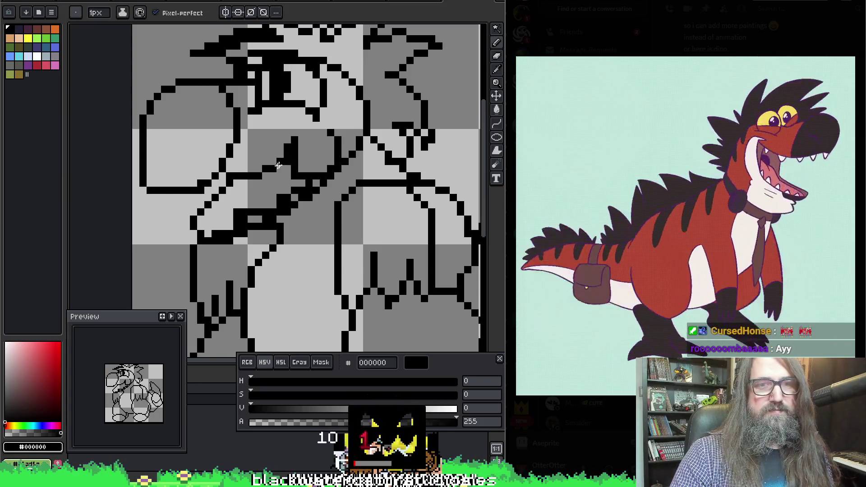
Step: Erase a few stray pixels on the dinosaur's face
{"action": "key", "text": "e"}
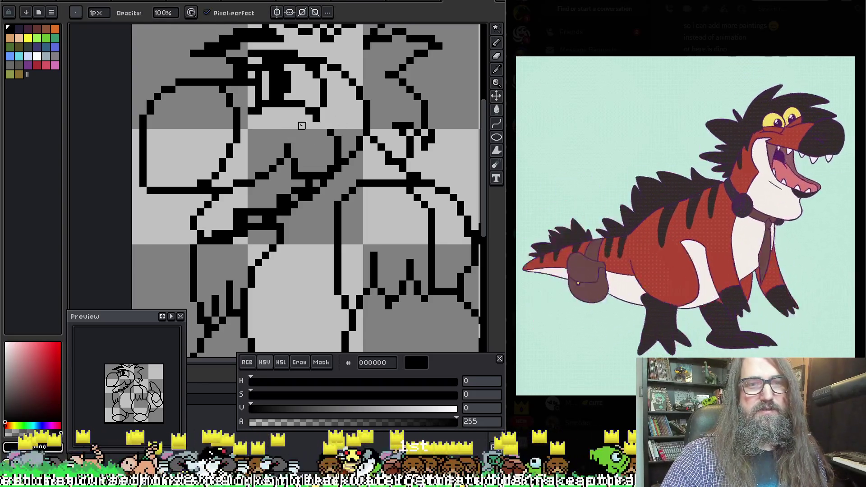
{"action": "key", "text": "b"}
{"action": "key", "text": "e"}
{"action": "left_click_drag", "start_coordinate": [279, 146], "coordinate": [296, 147]}
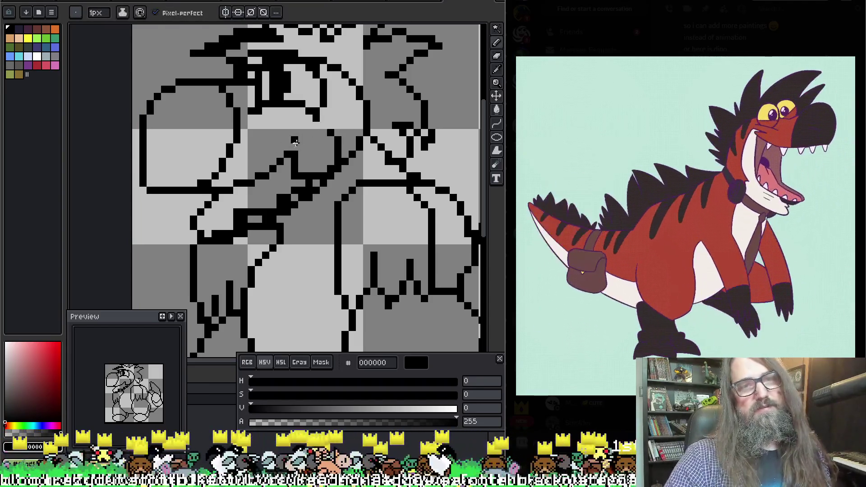
{"action": "key", "text": "m"}
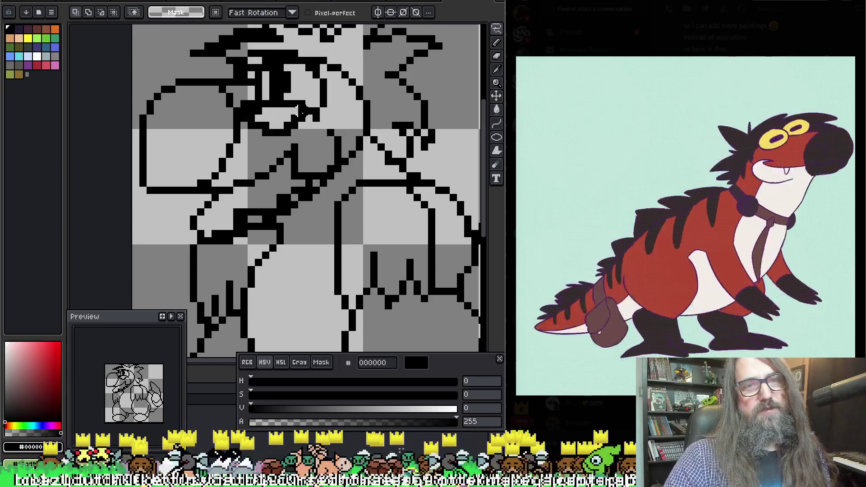
{"action": "mouse_move", "coordinate": [316, 132]}
{"action": "left_mouse_down"}
{"action": "mouse_move", "coordinate": [334, 117]}
{"action": "mouse_move", "coordinate": [330, 96]}
{"action": "mouse_move", "coordinate": [294, 89]}
{"action": "mouse_move", "coordinate": [252, 102]}
{"action": "mouse_move", "coordinate": [253, 122]}
{"action": "mouse_move", "coordinate": [325, 88]}
{"action": "left_mouse_up"}
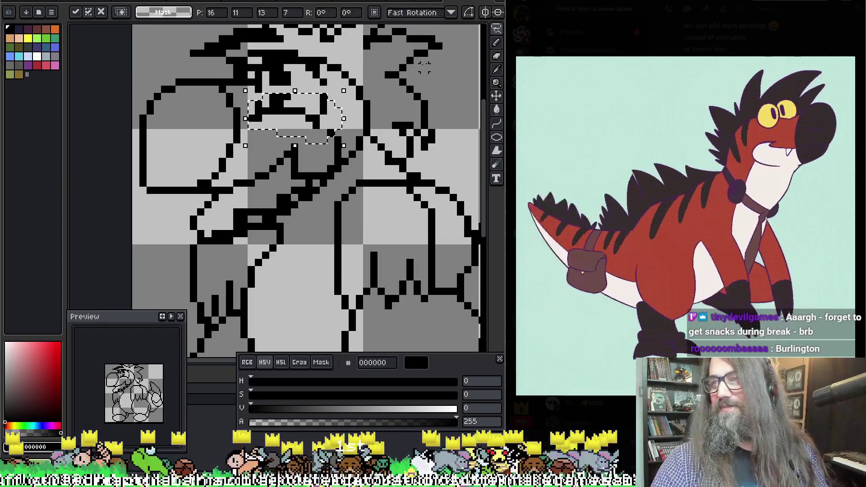
{"action": "key", "text": "ctrl+d"}
{"action": "key", "text": "b"}
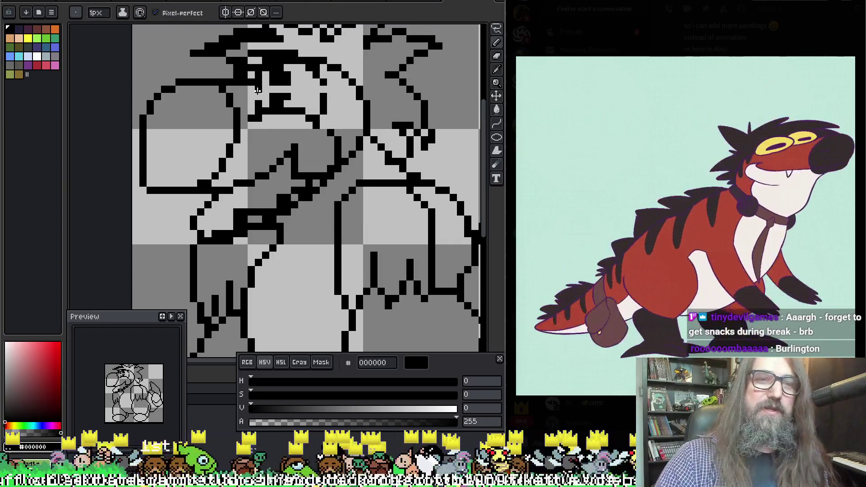
Step: Place black pixels on the face outline near the eye, panning to bring the left side and head top into view
{"action": "left_click", "coordinate": [260, 96]}
{"action": "left_click", "coordinate": [274, 89]}
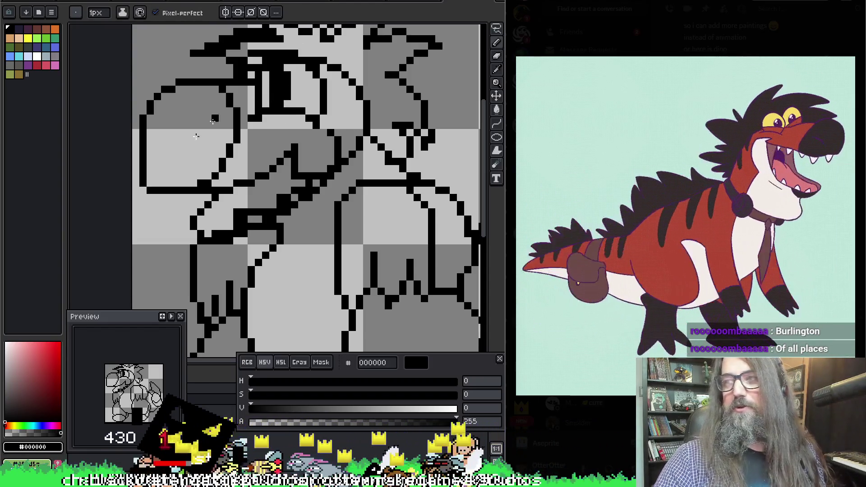
{"action": "key", "text": "e"}
{"action": "mouse_move", "coordinate": [338, 105]}
{"action": "left_mouse_down"}
{"action": "mouse_move", "coordinate": [343, 90]}
{"action": "mouse_move", "coordinate": [325, 41]}
{"action": "left_mouse_up"}
{"action": "key", "text": "b"}
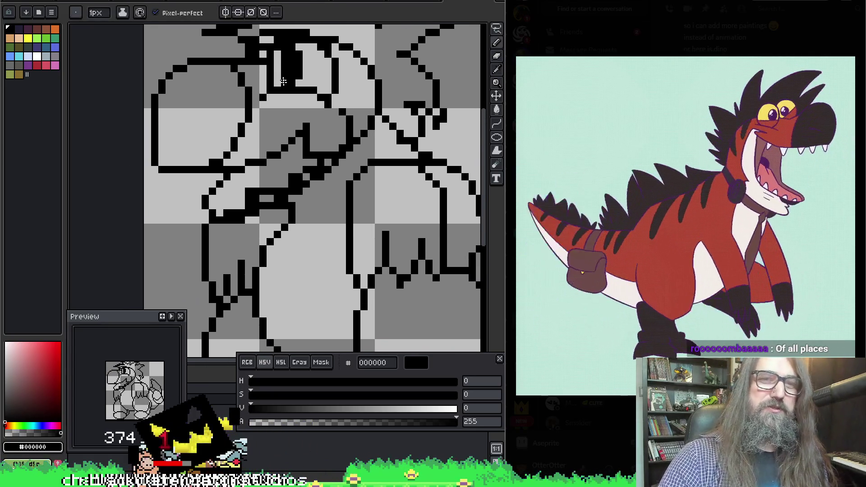
{"action": "key", "text": "e"}
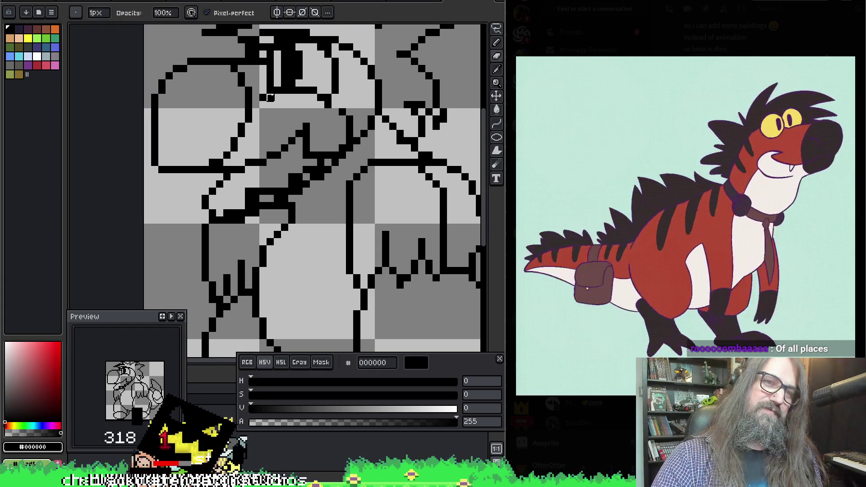
{"action": "key", "text": "b"}
{"action": "key", "text": "space"}
{"action": "mouse_move", "coordinate": [308, 101]}
{"action": "left_mouse_down"}
{"action": "mouse_move", "coordinate": [268, 136]}
{"action": "mouse_move", "coordinate": [307, 137]}
{"action": "left_mouse_up"}
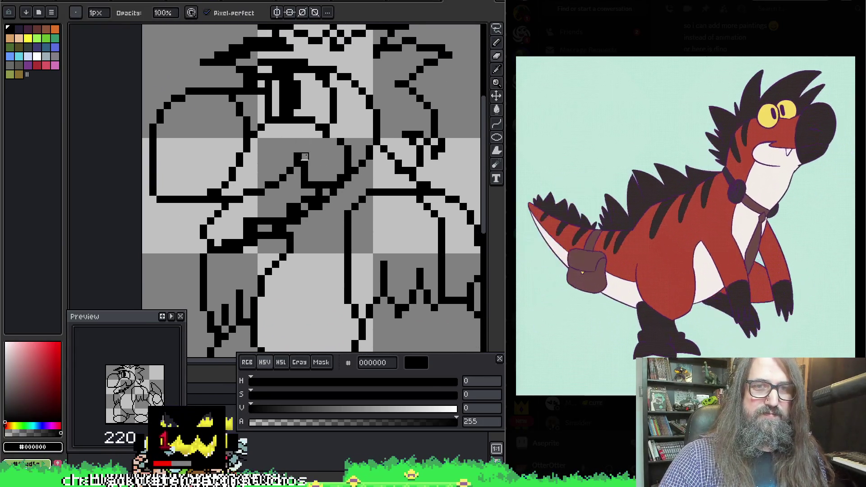
{"action": "key", "text": "space"}
{"action": "left_click_drag", "start_coordinate": [309, 144], "coordinate": [311, 157]}
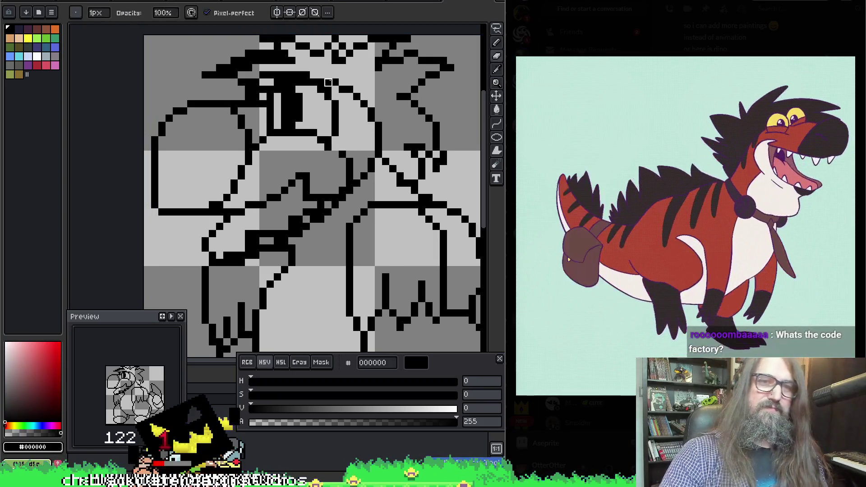
Step: Zoom in on the eye, box-select the area around it, then drop the selection
{"action": "key", "text": "i"}
{"action": "key", "text": "b"}
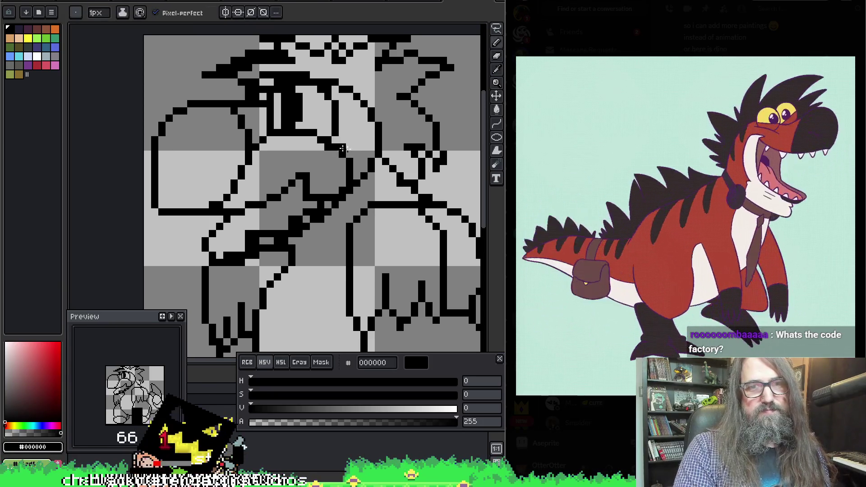
{"action": "scroll", "coordinate": [340, 147], "scroll_direction": "down", "scroll_amount": 5}
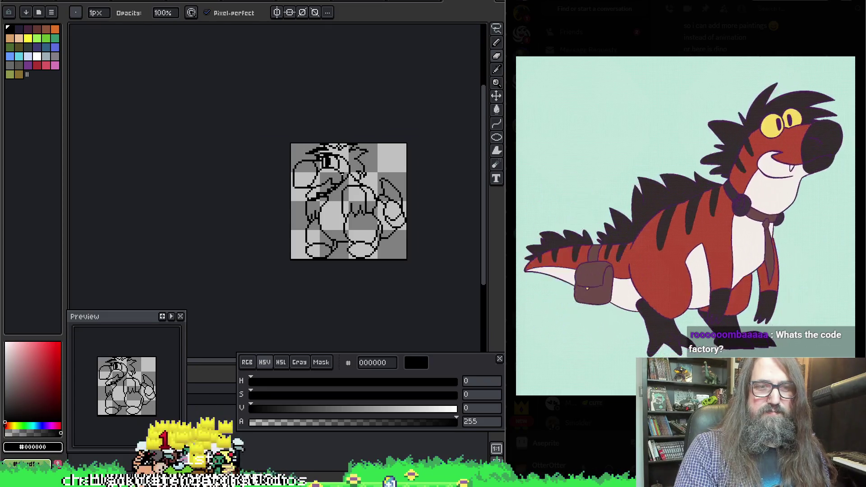
{"action": "scroll", "coordinate": [317, 161], "scroll_direction": "up", "scroll_amount": 5}
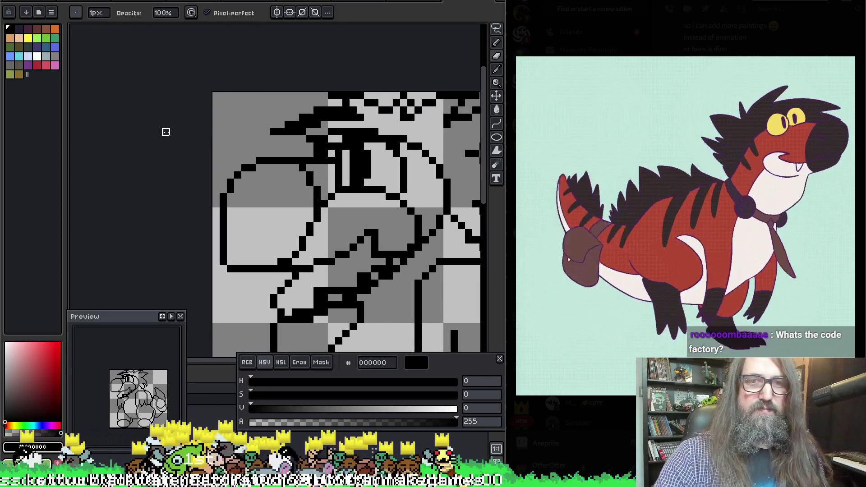
{"action": "key", "text": "m"}
{"action": "mouse_move", "coordinate": [322, 181]}
{"action": "left_mouse_down"}
{"action": "mouse_move", "coordinate": [379, 217]}
{"action": "mouse_move", "coordinate": [396, 194]}
{"action": "left_mouse_up"}
{"action": "key", "text": "Return"}
{"action": "key", "text": "m"}
Step: Draw black pixels inside the eye, touching it up with Pencil and Eraser
{"action": "key", "text": "b"}
{"action": "mouse_move", "coordinate": [336, 176]}
{"action": "left_mouse_down"}
{"action": "mouse_move", "coordinate": [366, 176]}
{"action": "mouse_move", "coordinate": [378, 189]}
{"action": "mouse_move", "coordinate": [316, 166]}
{"action": "left_mouse_up"}
{"action": "scroll", "coordinate": [376, 175], "scroll_direction": "down", "scroll_amount": 3}
{"action": "scroll", "coordinate": [315, 166], "scroll_direction": "up", "scroll_amount": 2}
{"action": "key", "text": "e"}
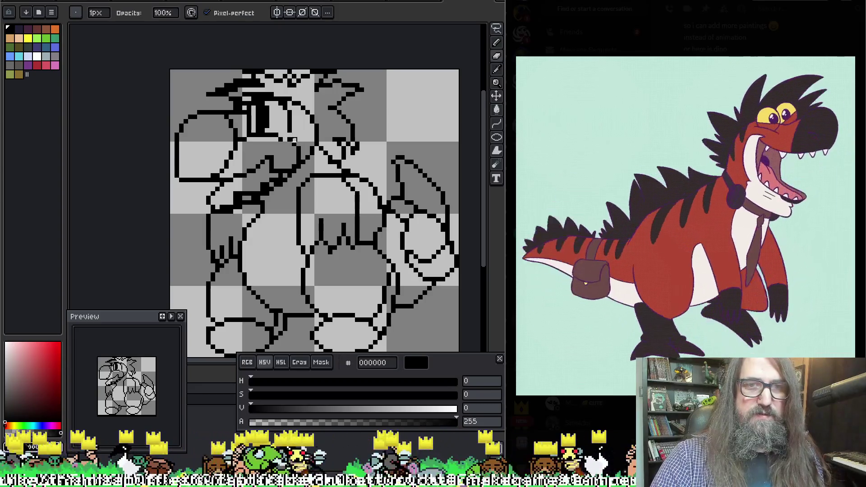
{"action": "key", "text": "b"}
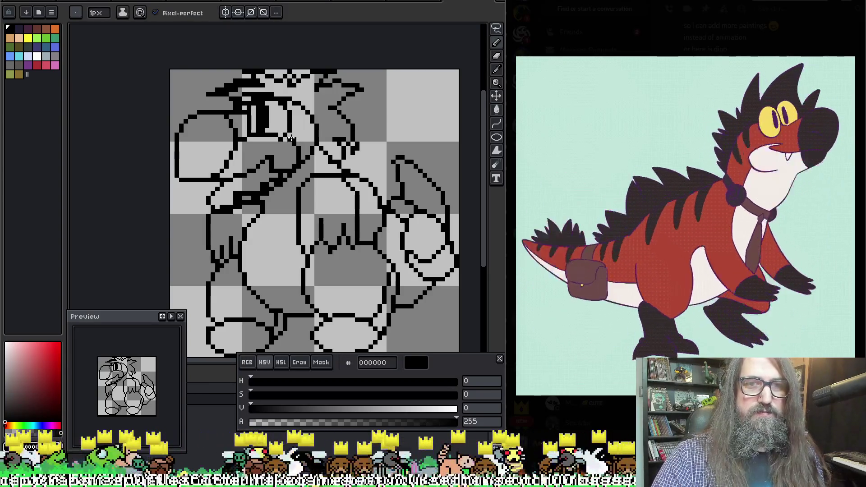
{"action": "key", "text": "e"}
{"action": "key", "text": "b"}
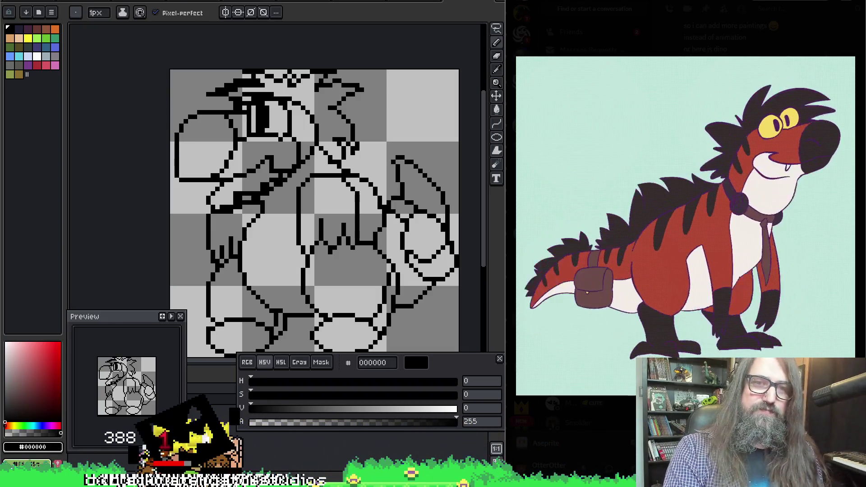
Step: Select the whole drawing, nudge it down, and commit the move with Enter
{"action": "scroll", "coordinate": [259, 195], "scroll_direction": "down", "scroll_amount": 1}
{"action": "key", "text": "m"}
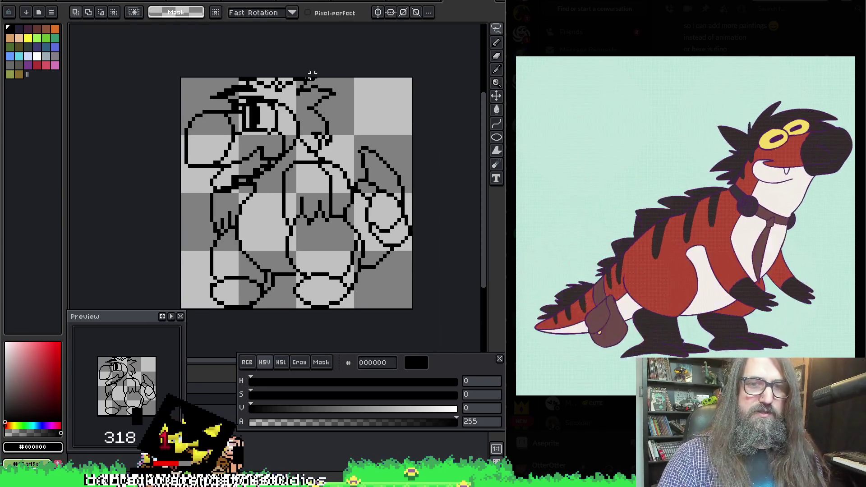
{"action": "mouse_move", "coordinate": [180, 67]}
{"action": "left_mouse_down"}
{"action": "mouse_move", "coordinate": [266, 166]}
{"action": "mouse_move", "coordinate": [288, 148]}
{"action": "mouse_move", "coordinate": [442, 271]}
{"action": "mouse_move", "coordinate": [439, 288]}
{"action": "left_mouse_up"}
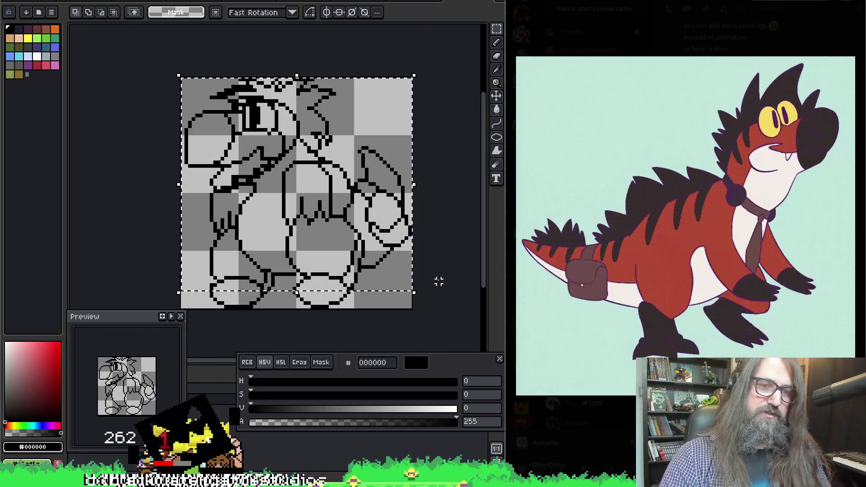
{"action": "left_click_drag", "start_coordinate": [399, 167], "coordinate": [399, 174]}
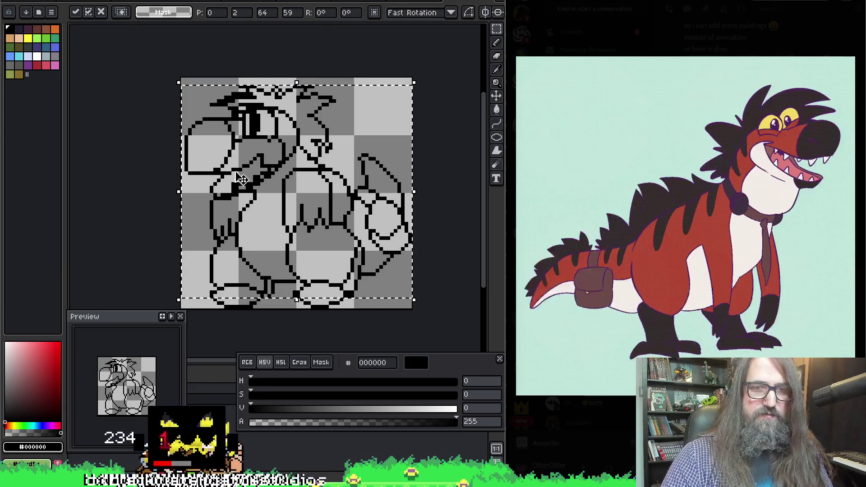
{"action": "key", "text": "Up"}
{"action": "key", "text": "Return"}
Step: Reselect the drawing to adjust its position, then clear the selection
{"action": "mouse_move", "coordinate": [453, 70]}
{"action": "left_mouse_down"}
{"action": "mouse_move", "coordinate": [387, 124]}
{"action": "mouse_move", "coordinate": [135, 285]}
{"action": "mouse_move", "coordinate": [145, 297]}
{"action": "mouse_move", "coordinate": [135, 288]}
{"action": "left_mouse_up"}
{"action": "left_click", "coordinate": [135, 288]}
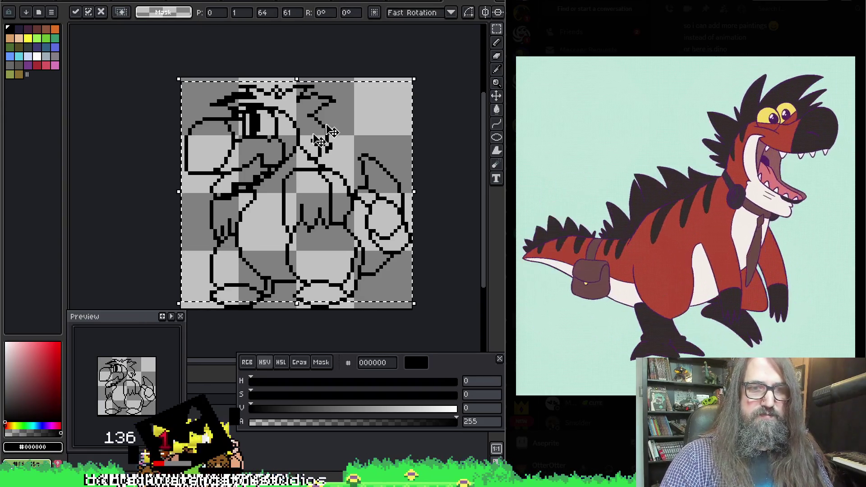
{"action": "mouse_move", "coordinate": [424, 105]}
{"action": "left_mouse_down"}
{"action": "mouse_move", "coordinate": [82, 253]}
{"action": "mouse_move", "coordinate": [139, 304]}
{"action": "mouse_move", "coordinate": [130, 284]}
{"action": "left_mouse_up"}
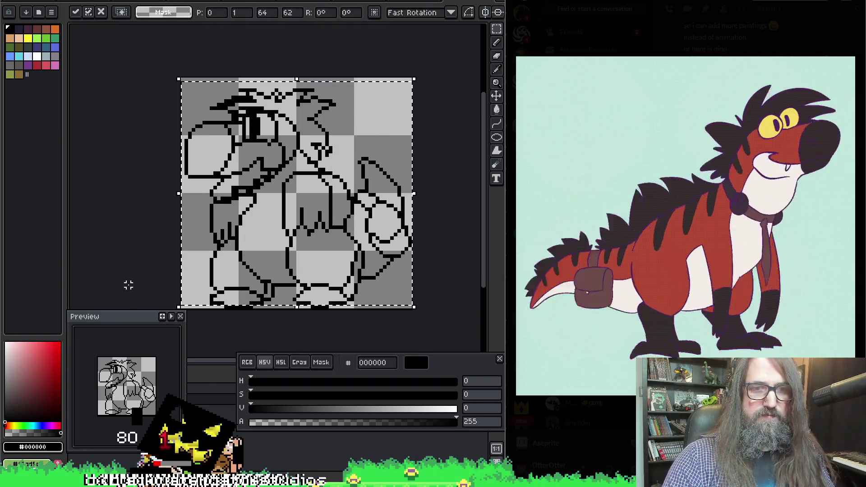
{"action": "left_click", "coordinate": [327, 242]}
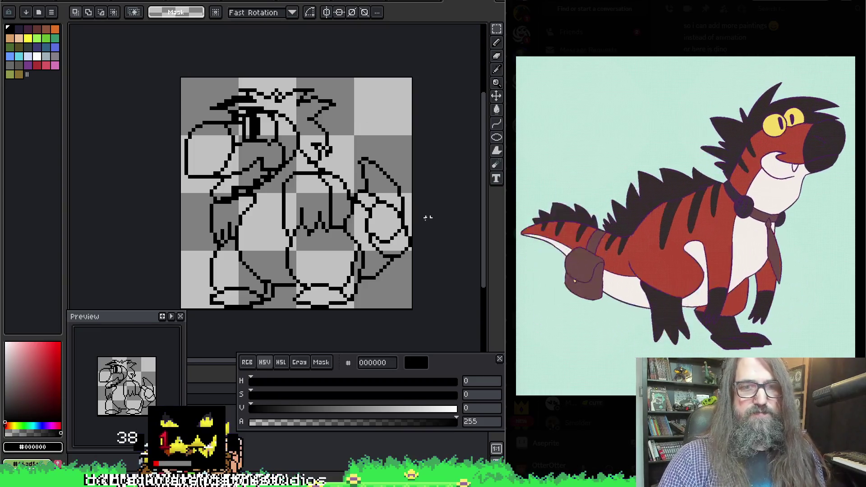
{"action": "key", "text": "b"}
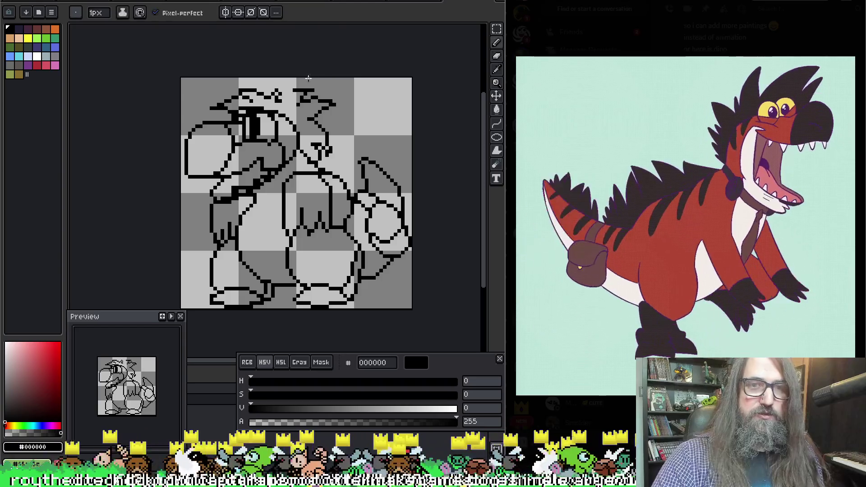
Step: Zoom in on the head and draw a stroke along its top, then undo it
{"action": "key", "text": "z"}
{"action": "key", "text": "b"}
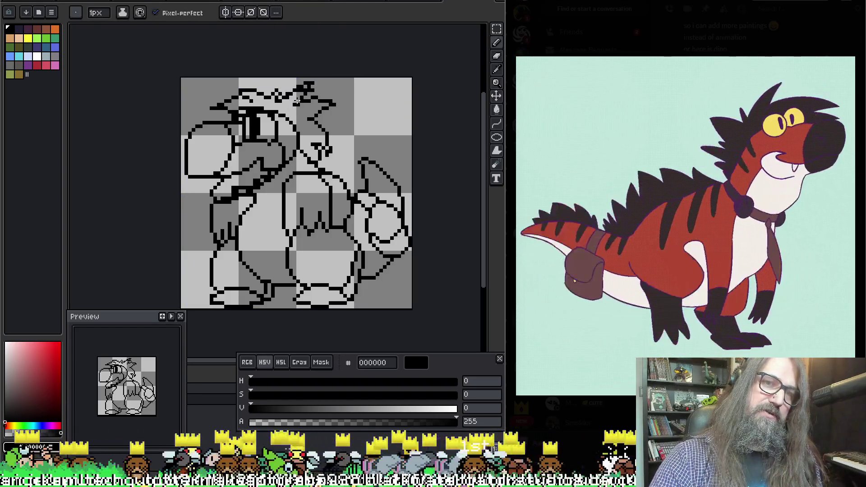
{"action": "key", "text": "z"}
{"action": "key", "text": "b"}
{"action": "key", "text": "z"}
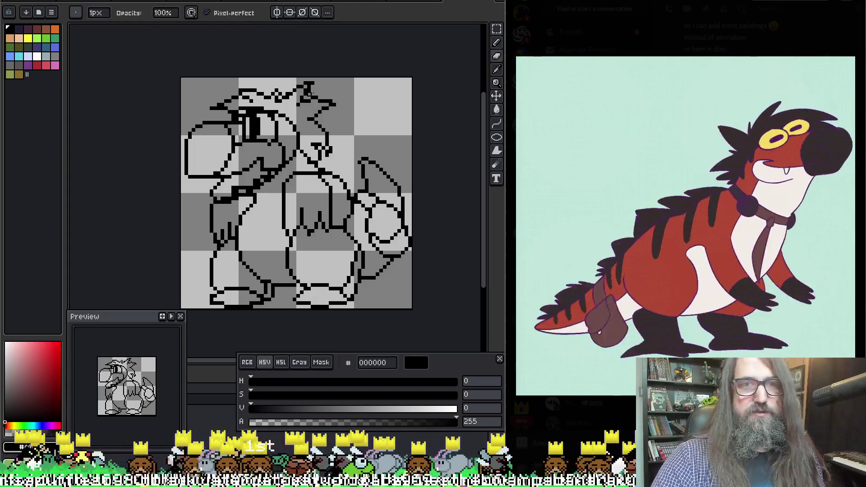
{"action": "key", "text": "b"}
{"action": "key", "text": "z"}
{"action": "key", "text": "b"}
{"action": "left_click_drag", "start_coordinate": [267, 95], "coordinate": [235, 81]}
{"action": "key", "text": "z"}
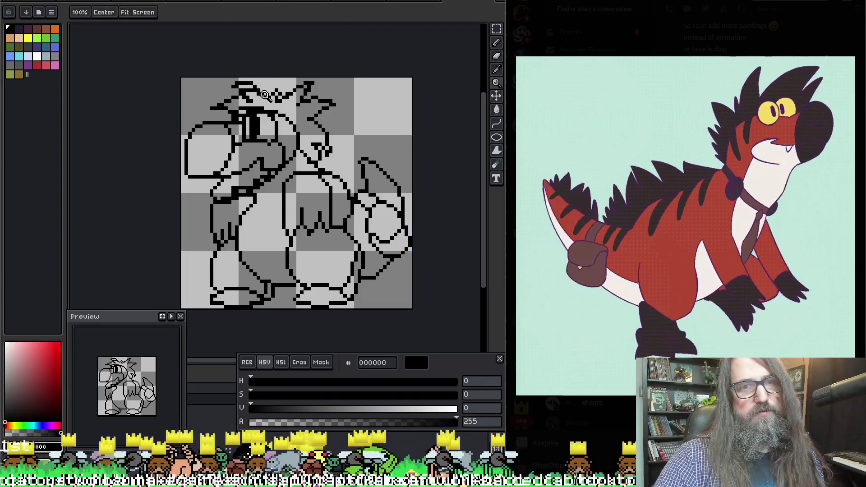
{"action": "key", "text": "ctrl+z"}
{"action": "key", "text": "b"}
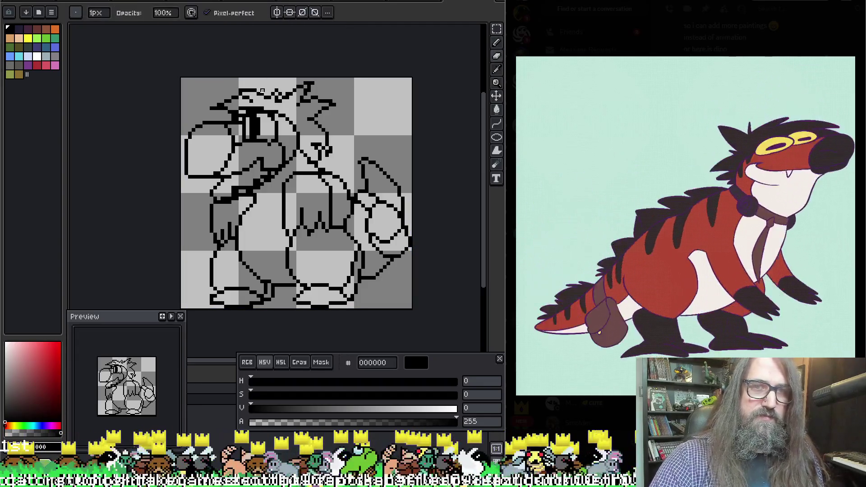
Step: Redraw the black stroke along the top of the head, touching it up with the Eraser
{"action": "key", "text": "z"}
{"action": "key", "text": "b"}
{"action": "key", "text": "alt"}
{"action": "left_click_drag", "start_coordinate": [269, 95], "coordinate": [233, 82]}
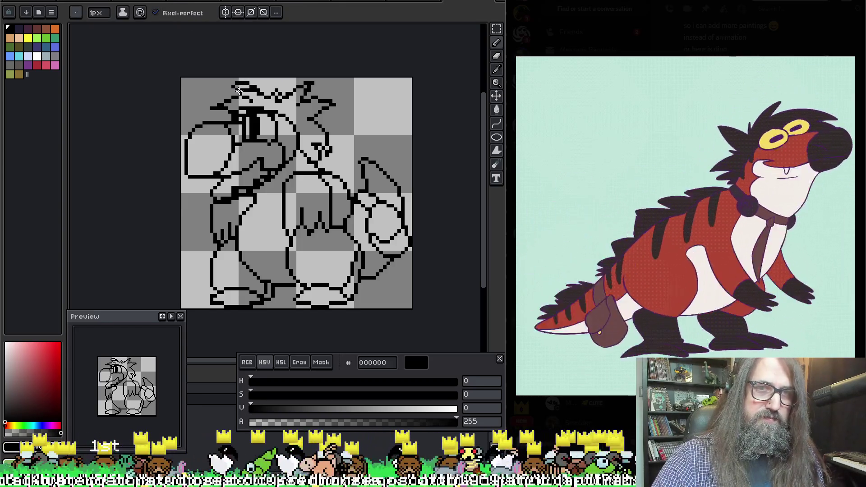
{"action": "key", "text": "e"}
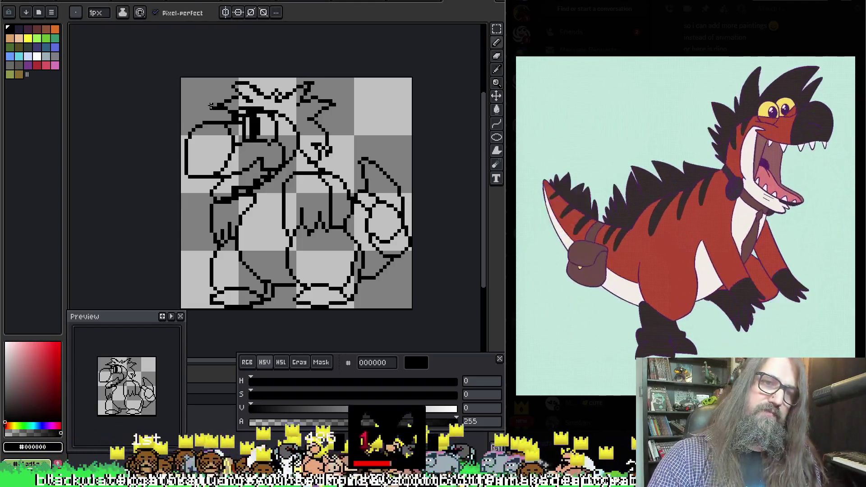
{"action": "key", "text": "b"}
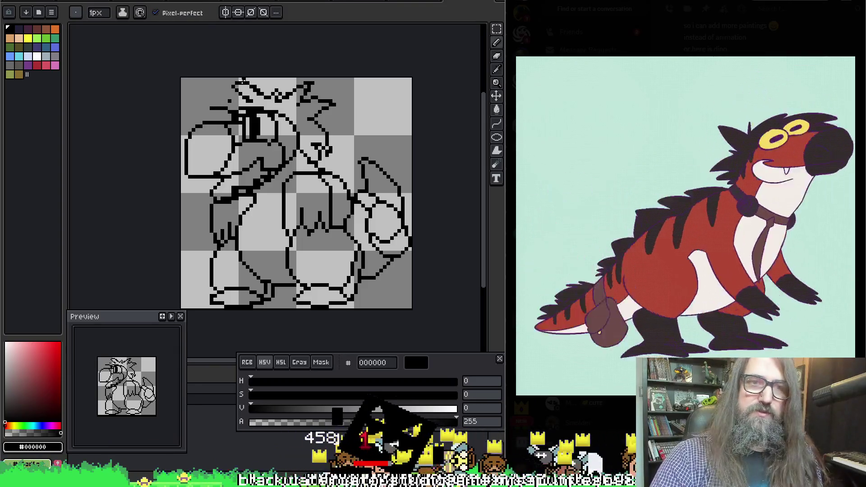
{"action": "key", "text": "e"}
{"action": "key", "text": "b"}
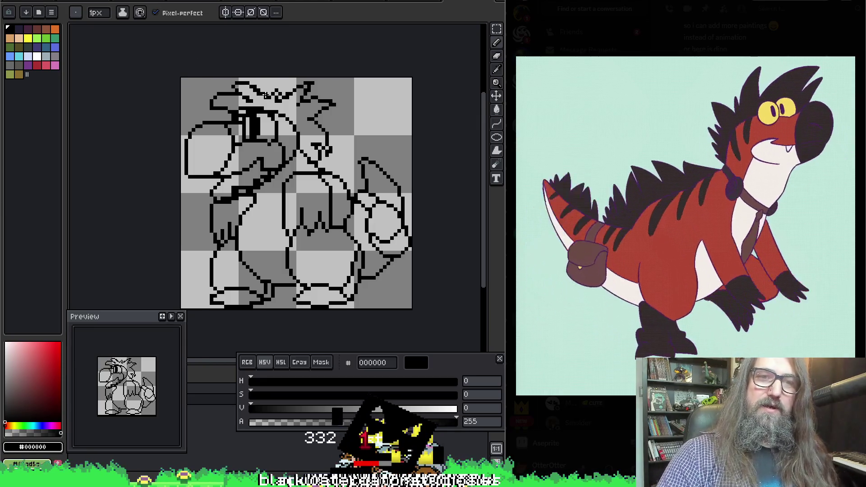
Step: Add and refine spiky hair pixels along the top of the head
{"action": "key", "text": "ctrl"}
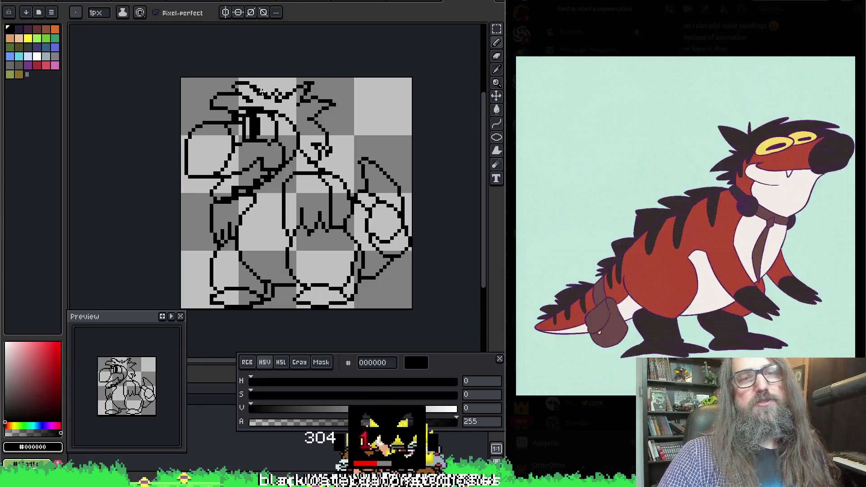
{"action": "left_click_drag", "start_coordinate": [262, 90], "coordinate": [287, 94]}
{"action": "left_click_drag", "start_coordinate": [303, 144], "coordinate": [304, 133]}
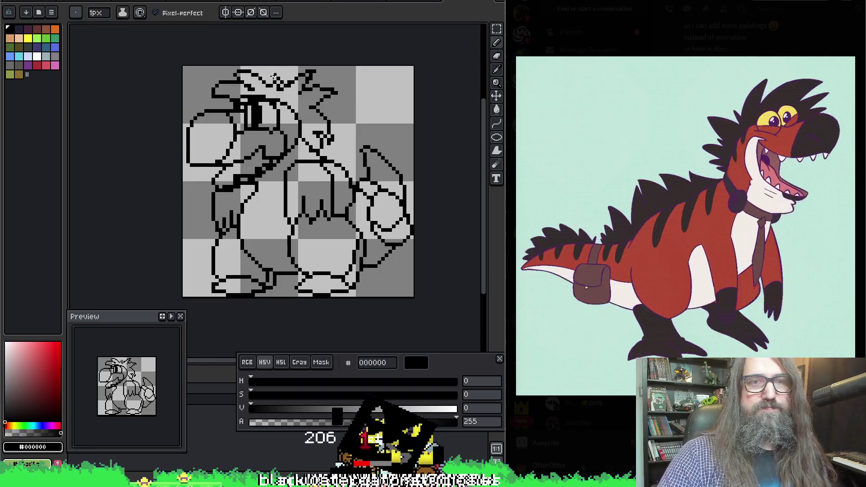
{"action": "left_click_drag", "start_coordinate": [264, 81], "coordinate": [292, 68]}
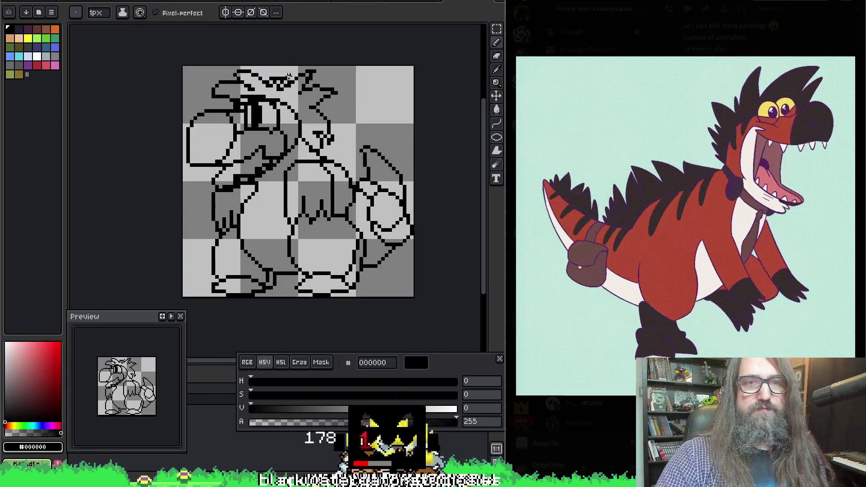
{"action": "key", "text": "z"}
{"action": "key", "text": "b"}
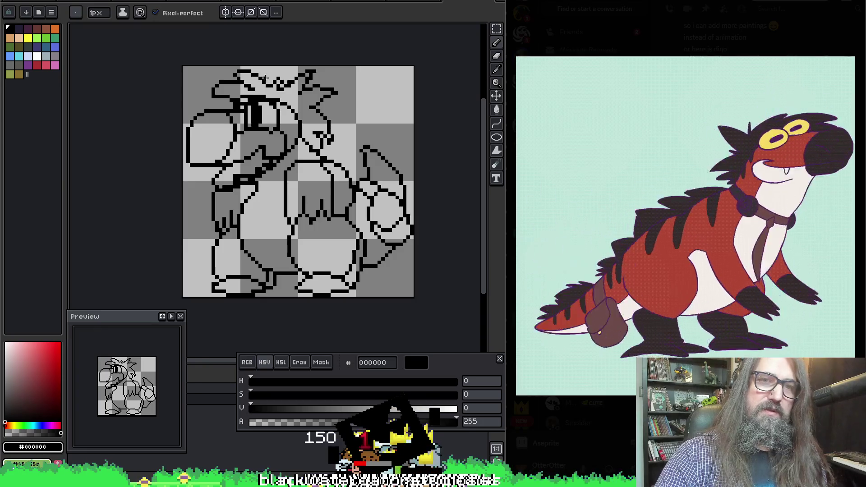
{"action": "left_click_drag", "start_coordinate": [264, 77], "coordinate": [287, 85]}
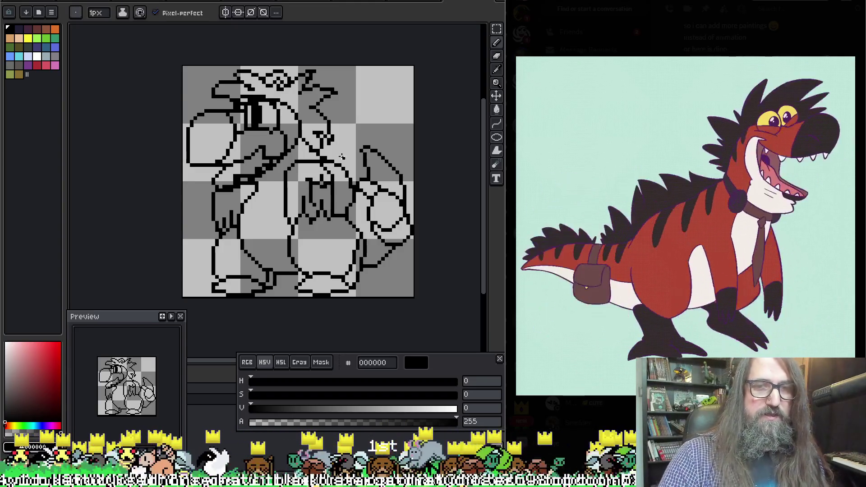
Step: Try a lasso selection and black bucket fill on the belly, then undo the fill
{"action": "mouse_move", "coordinate": [309, 183]}
{"action": "left_mouse_down"}
{"action": "mouse_move", "coordinate": [307, 166]}
{"action": "mouse_move", "coordinate": [298, 190]}
{"action": "mouse_move", "coordinate": [318, 205]}
{"action": "mouse_move", "coordinate": [315, 171]}
{"action": "left_mouse_up"}
{"action": "key", "text": "m"}
{"action": "key", "text": "ctrl+t"}
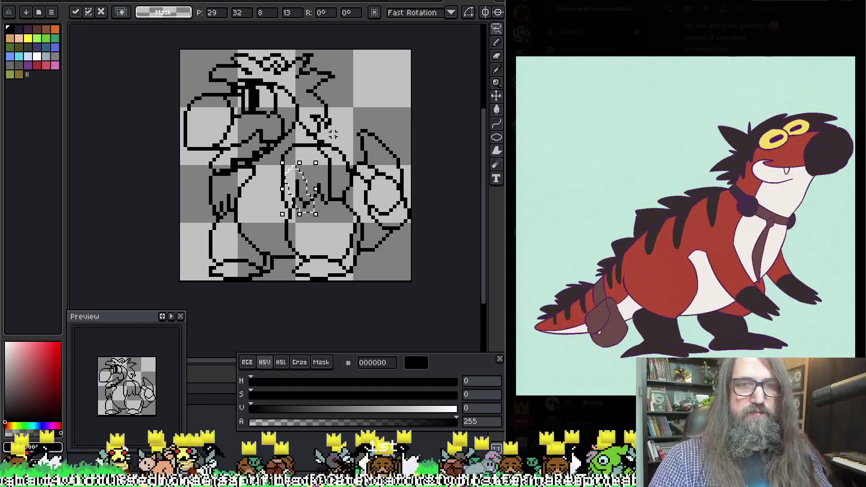
{"action": "key", "text": "Return"}
{"action": "key", "text": "g"}
{"action": "left_click", "coordinate": [312, 174]}
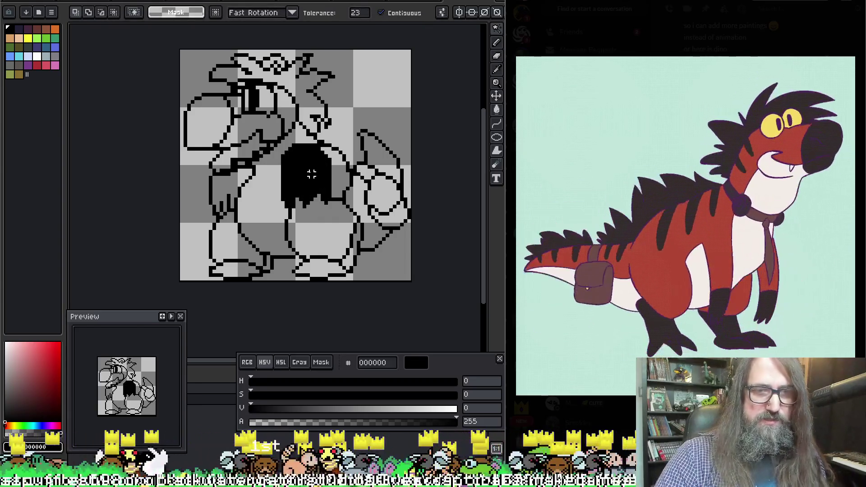
{"action": "key", "text": "ctrl+z"}
Step: Draw claw lines for the hand down the belly with the pencil
{"action": "key", "text": "b"}
{"action": "mouse_move", "coordinate": [318, 167]}
{"action": "left_mouse_down"}
{"action": "mouse_move", "coordinate": [311, 216]}
{"action": "mouse_move", "coordinate": [306, 208]}
{"action": "left_mouse_up"}
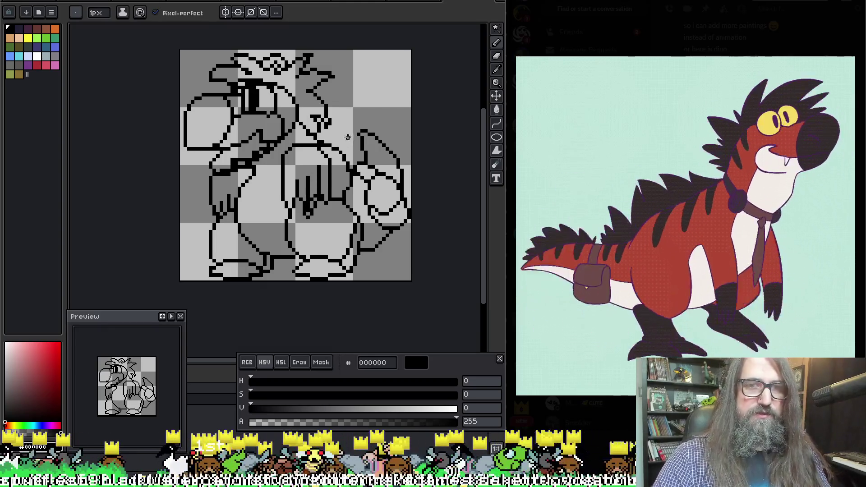
{"action": "key", "text": "q"}
{"action": "mouse_move", "coordinate": [299, 165]}
{"action": "left_mouse_down"}
{"action": "mouse_move", "coordinate": [302, 209]}
{"action": "mouse_move", "coordinate": [330, 158]}
{"action": "left_mouse_up"}
{"action": "key", "text": "ctrl+d"}
{"action": "key", "text": "b"}
Step: Erase stray pixels on the belly claws
{"action": "key", "text": "e"}
{"action": "key", "text": "b"}
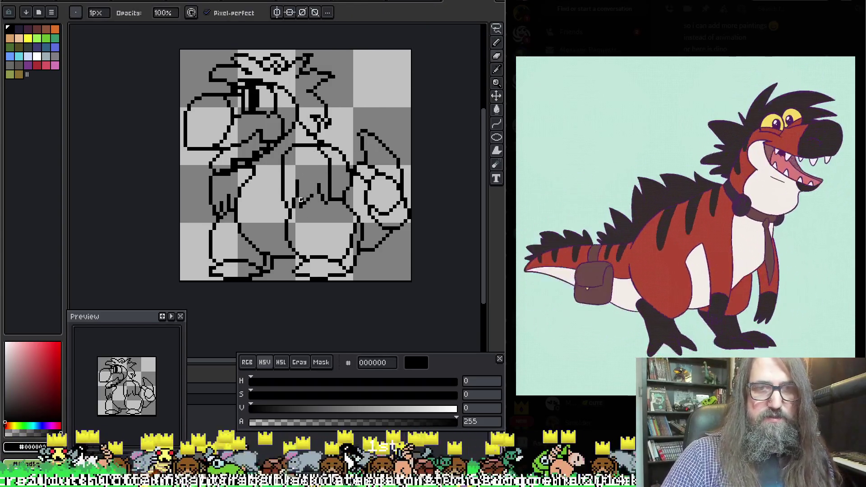
{"action": "key", "text": "e"}
{"action": "key", "text": "b"}
{"action": "key", "text": "e"}
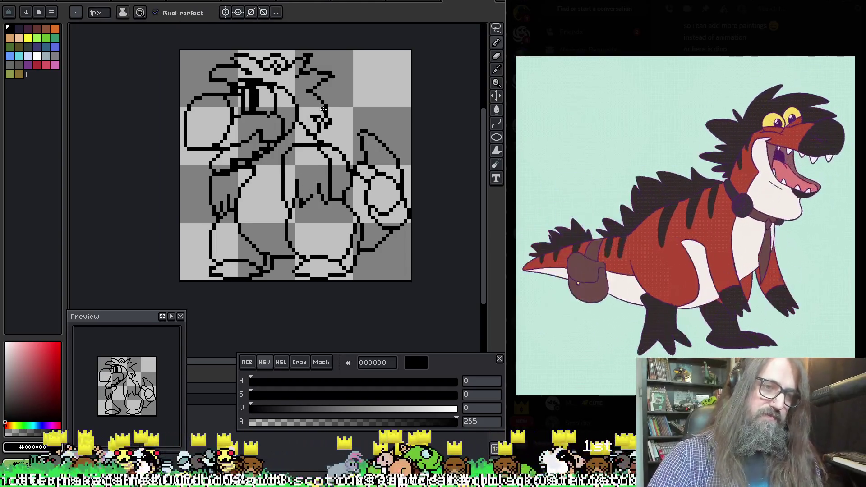
{"action": "key", "text": "b"}
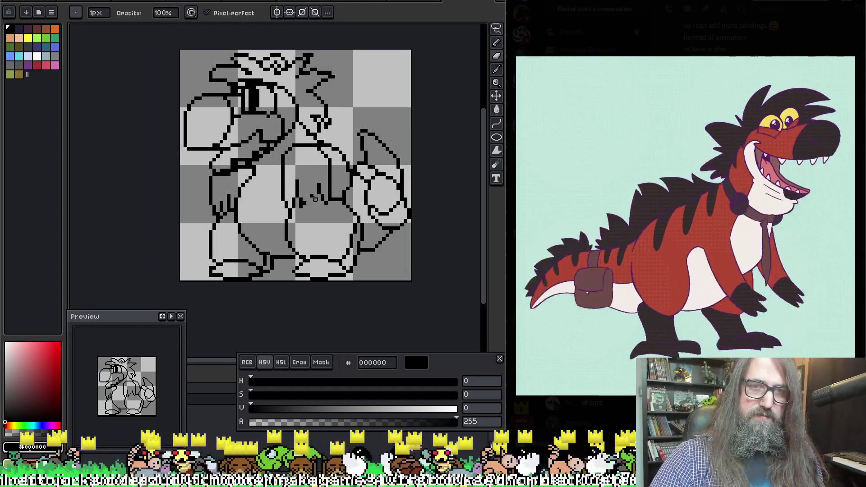
{"action": "key", "text": "e"}
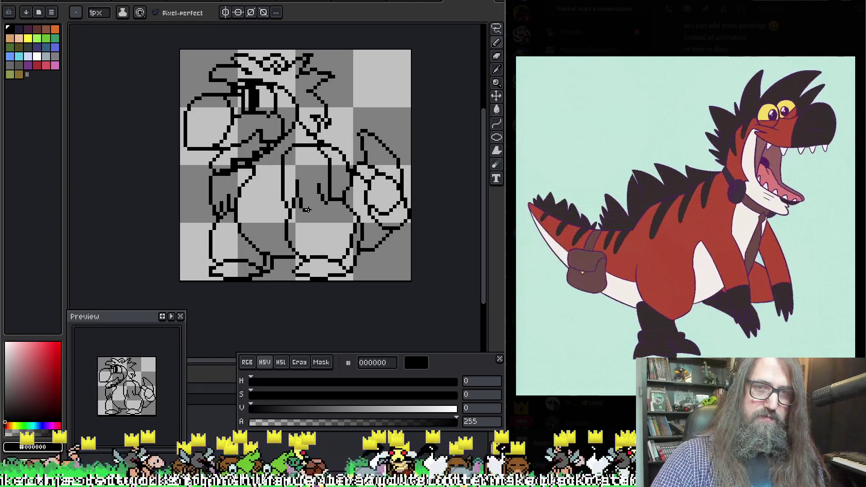
{"action": "key", "text": "ctrl"}
{"action": "key", "text": "ctrl"}
{"action": "left_click_drag", "start_coordinate": [311, 191], "coordinate": [306, 209]}
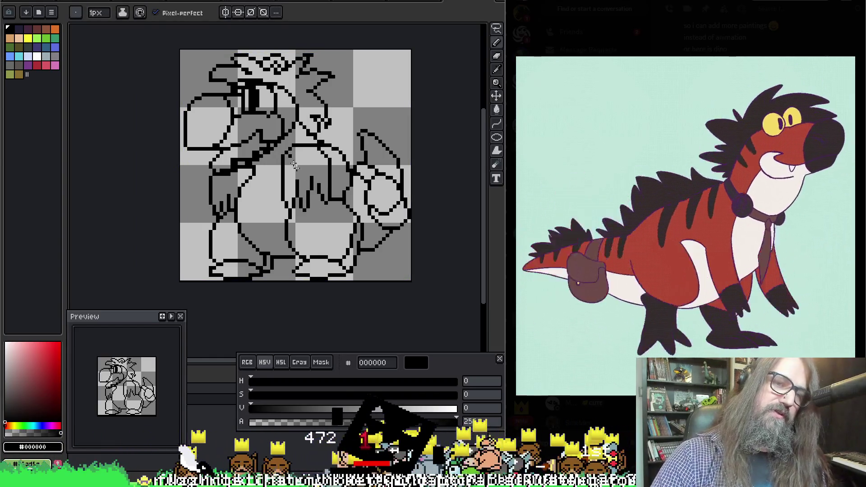
Step: Rework the mouth and lower jaw lines beneath the eye, adding and erasing black pixels
{"action": "key", "text": "b"}
{"action": "key", "text": "e"}
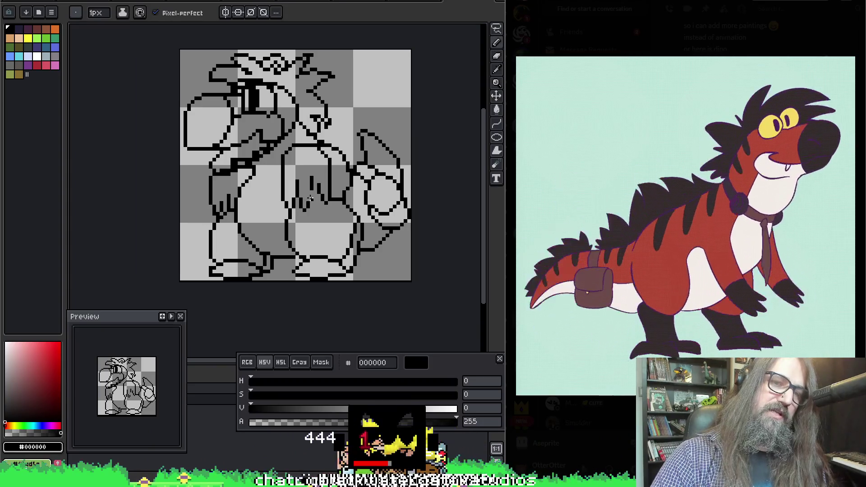
{"action": "key", "text": "b"}
{"action": "key", "text": "e"}
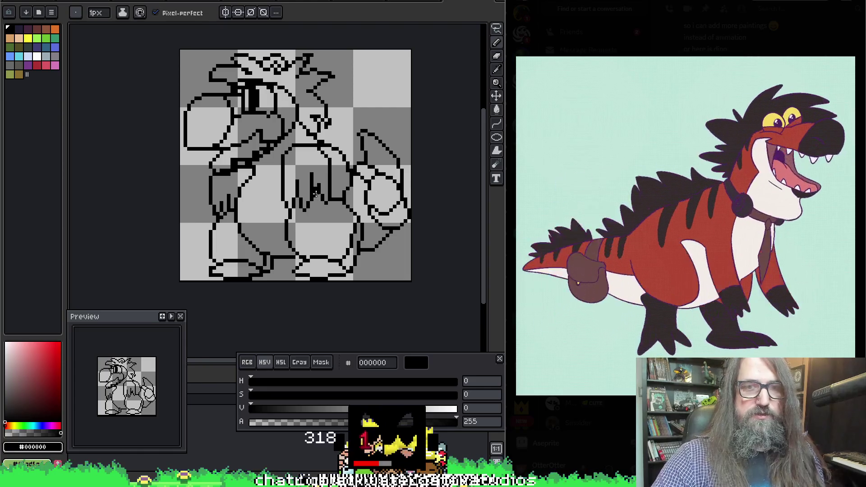
{"action": "key", "text": "b"}
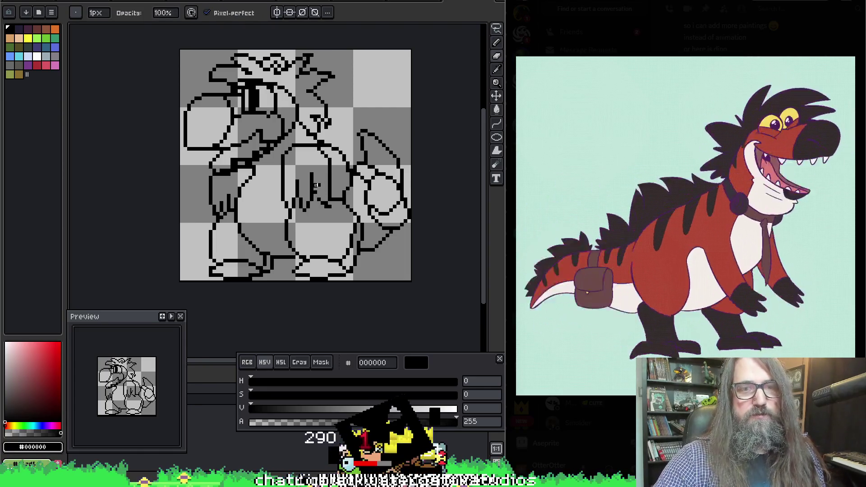
{"action": "key", "text": "e"}
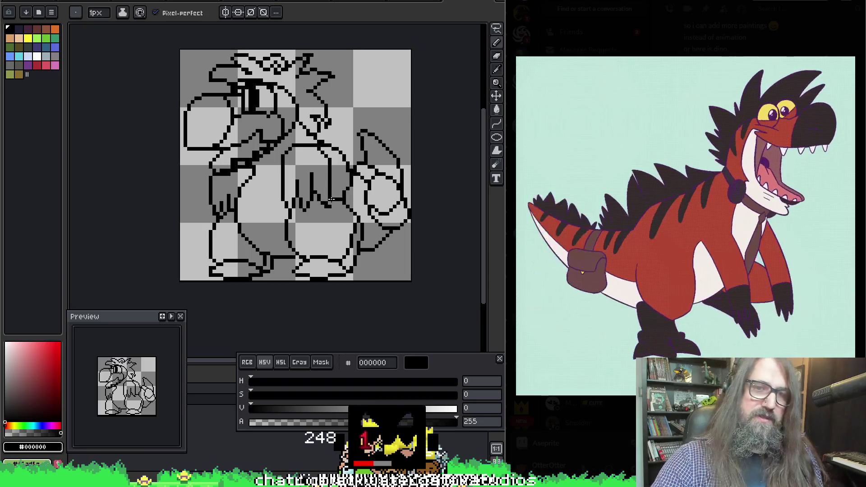
{"action": "key", "text": "b"}
{"action": "key", "text": "e"}
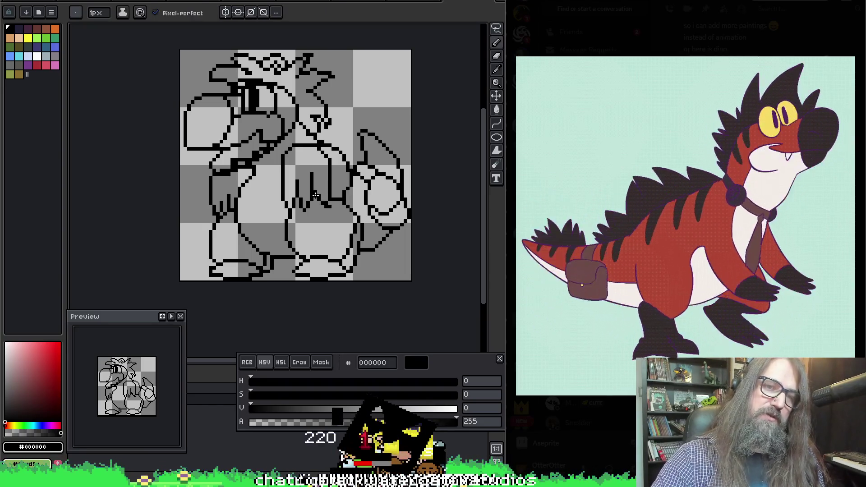
{"action": "key", "text": "b"}
{"action": "key", "text": "e"}
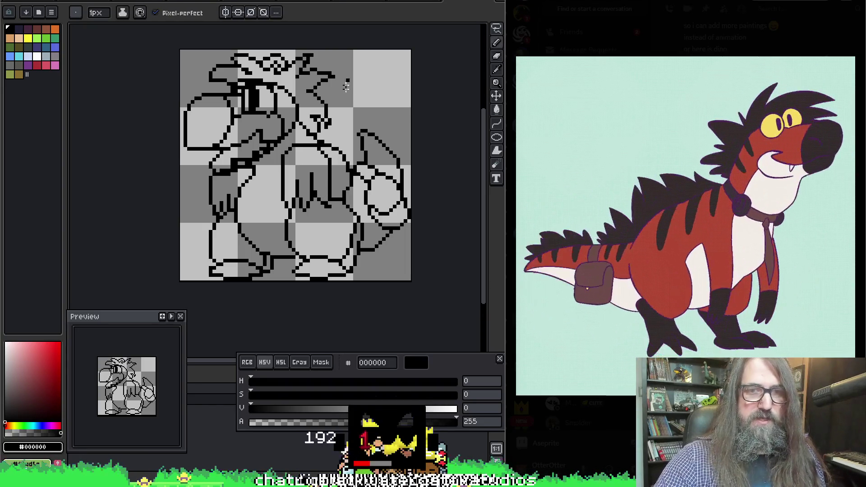
{"action": "key", "text": "b"}
{"action": "key", "text": "e"}
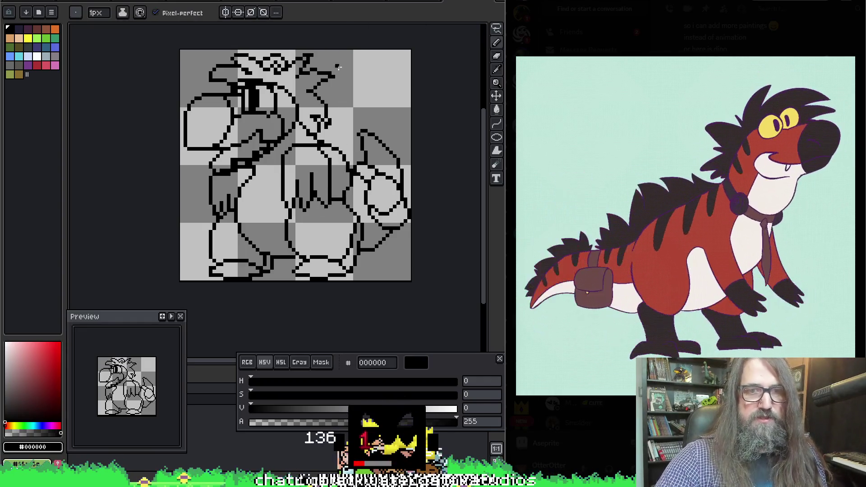
{"action": "key", "text": "b"}
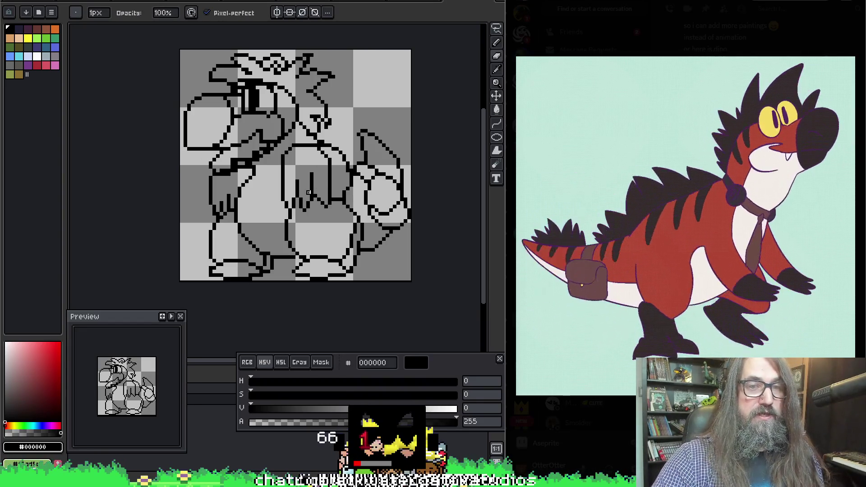
{"action": "key", "text": "e"}
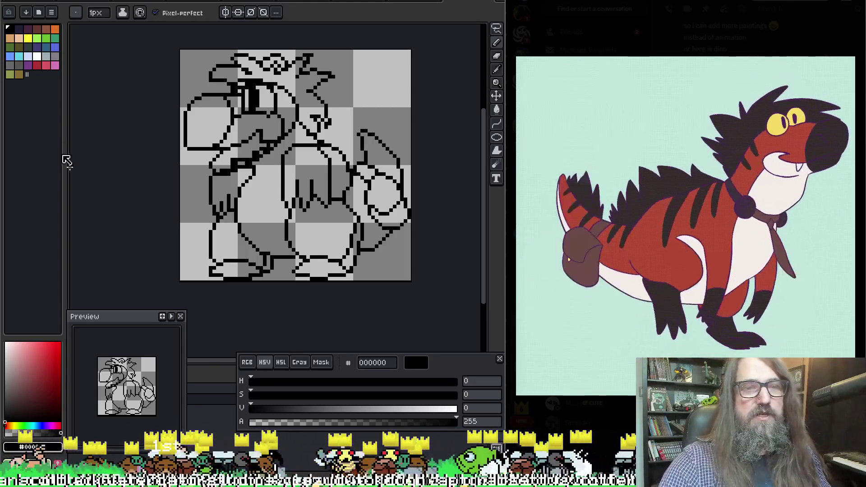
{"action": "key", "text": "b"}
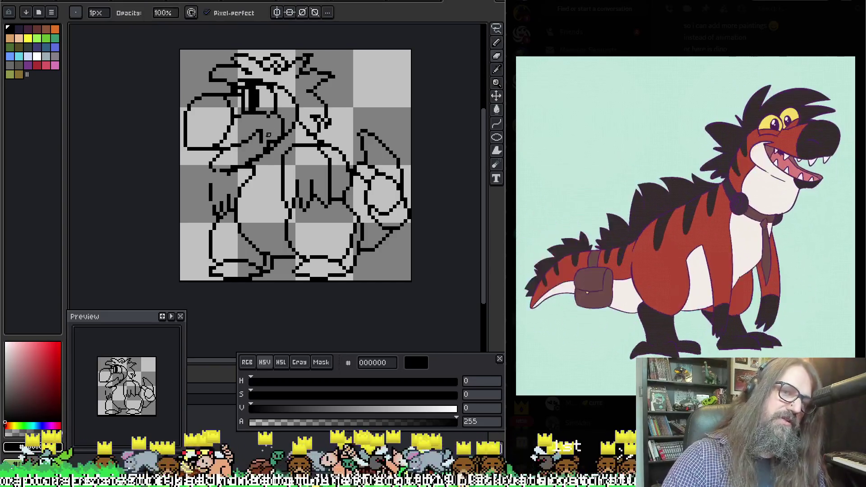
{"action": "key", "text": "e"}
{"action": "key", "text": "b"}
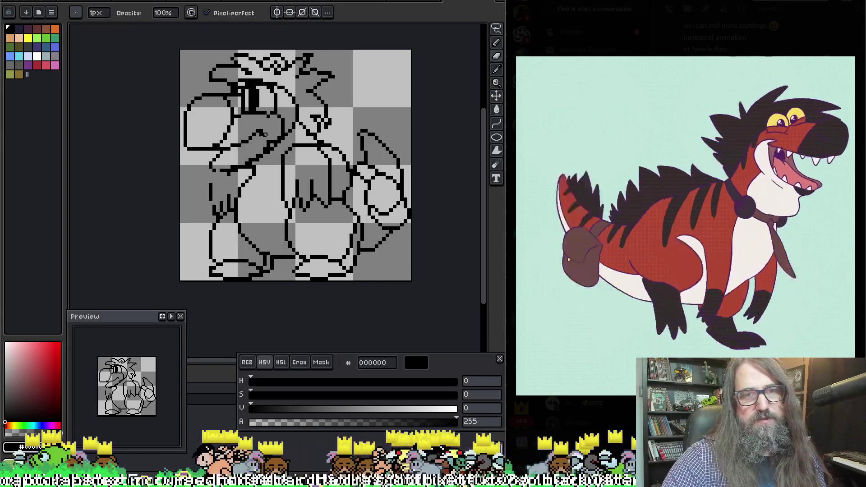
{"action": "key", "text": "e"}
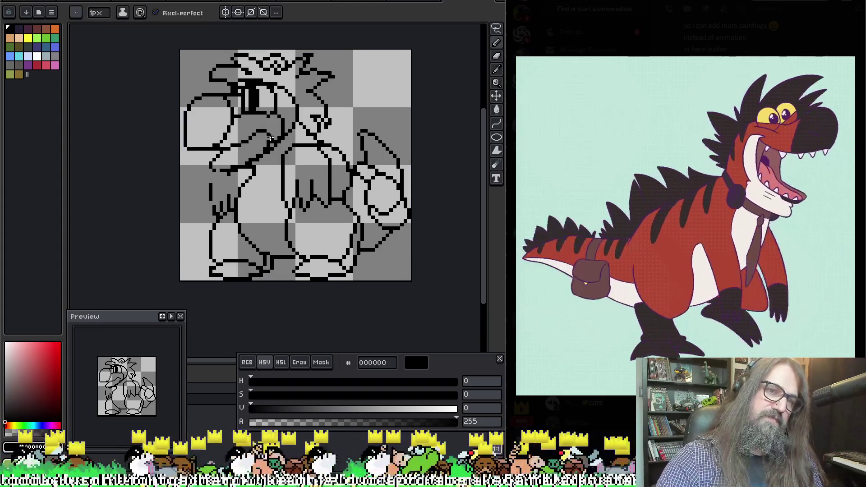
Step: Draw small black tooth marks hanging beneath the snout, alternating pencil and eraser
{"action": "key", "text": "b"}
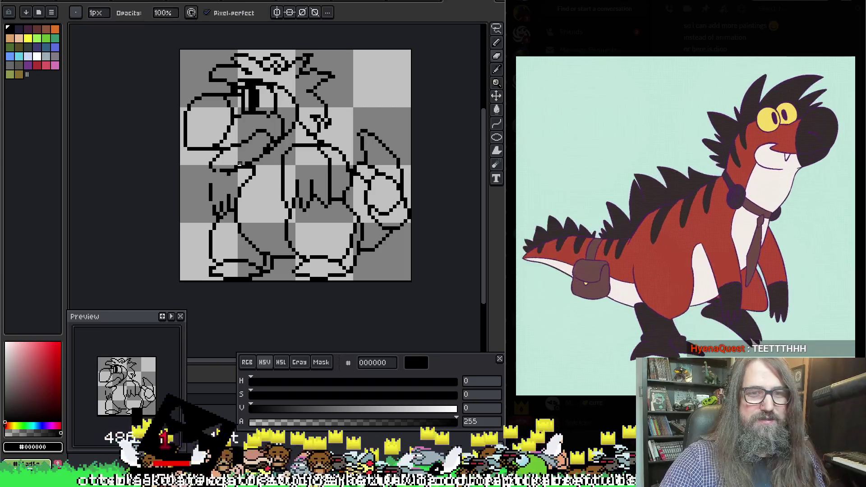
{"action": "key", "text": "e"}
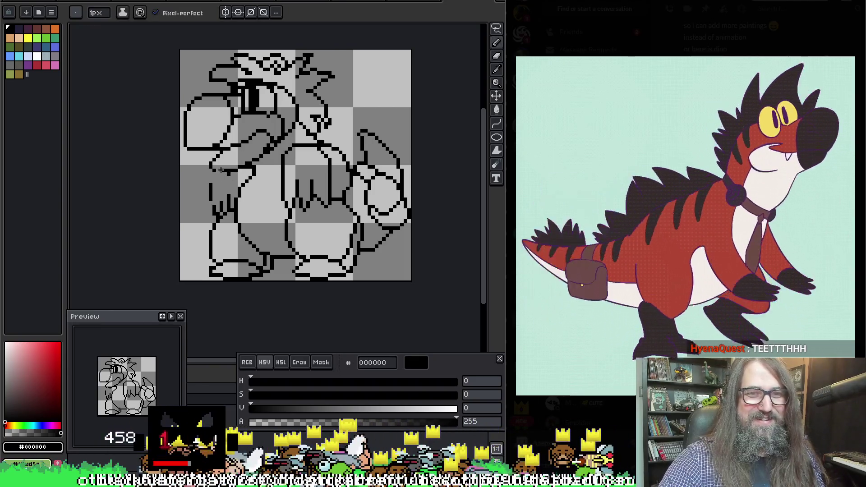
{"action": "key", "text": "b"}
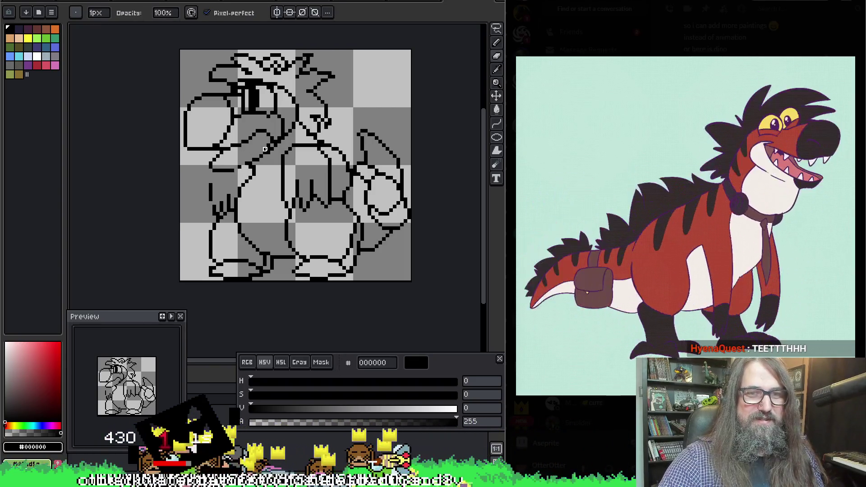
{"action": "key", "text": "e"}
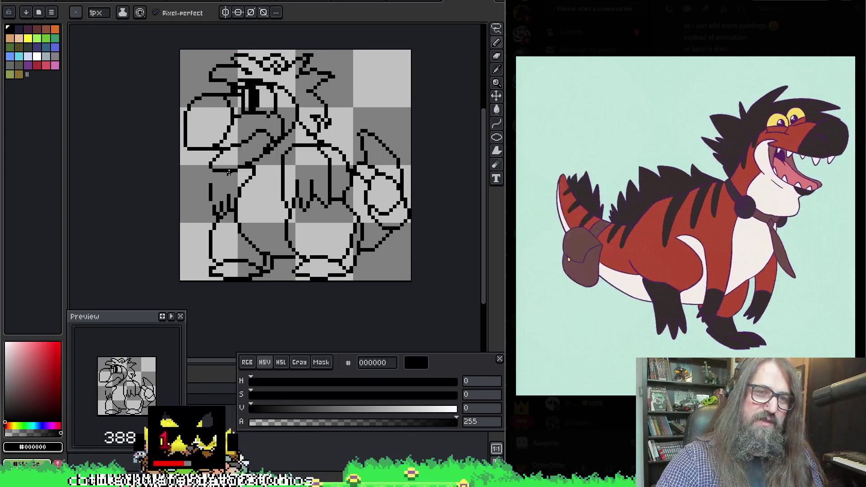
{"action": "key", "text": "b"}
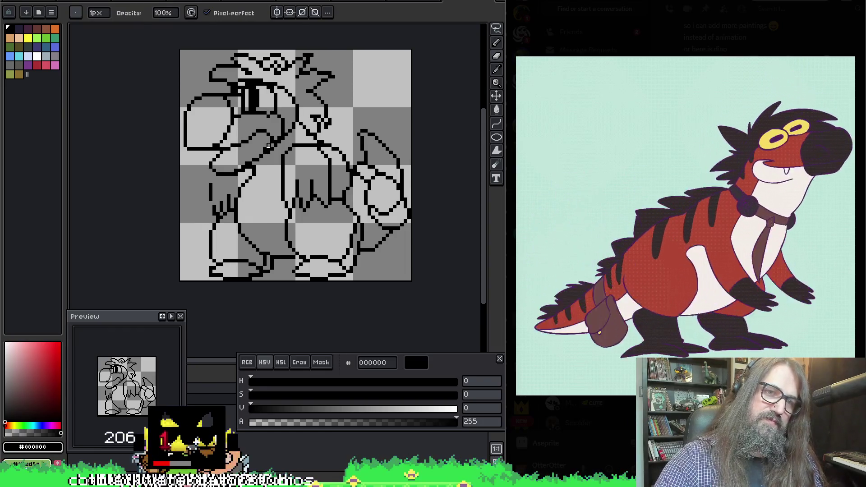
{"action": "key", "text": "e"}
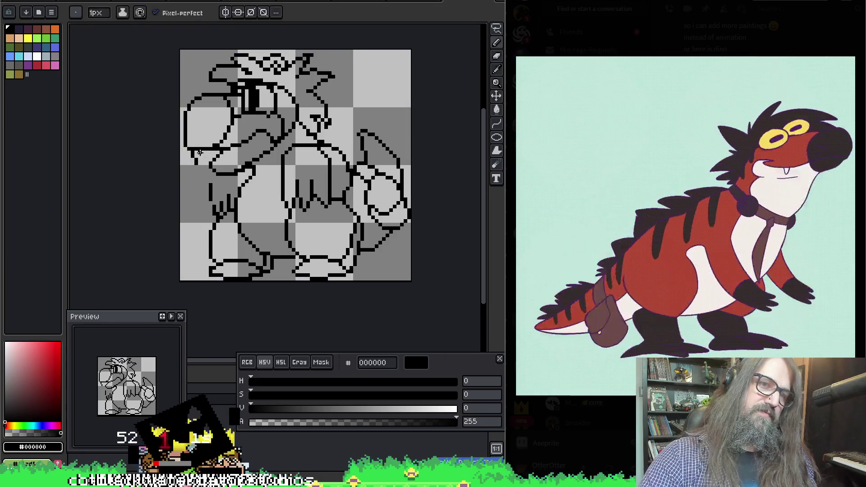
{"action": "key", "text": "ctrl+a"}
{"action": "key", "text": "ctrl+d"}
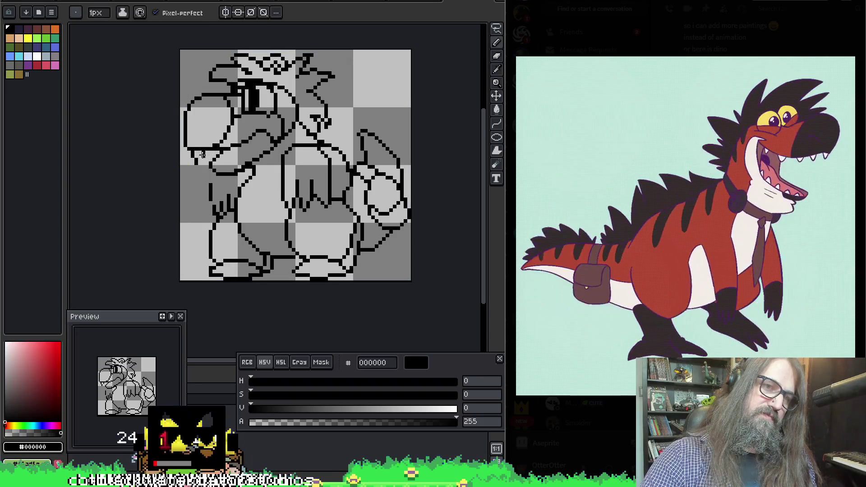
{"action": "key", "text": "ctrl+a"}
{"action": "key", "text": "ctrl+d"}
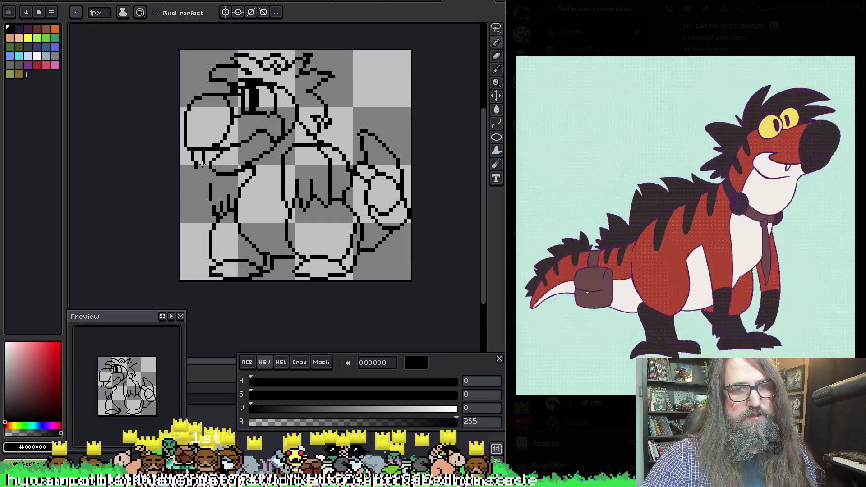
{"action": "key", "text": "ctrl+a"}
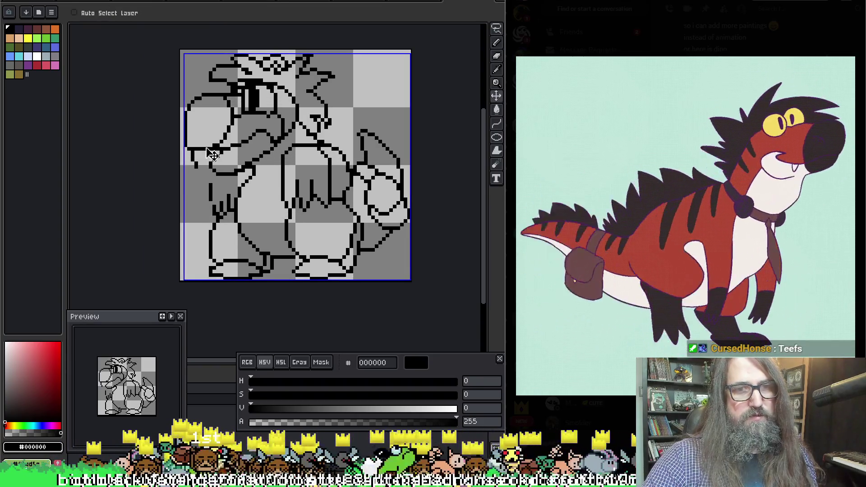
Step: Start redrawing the lower jaw outline beneath the teeth with pencil and eraser
{"action": "key", "text": "ctrl+d"}
{"action": "key", "text": "ctrl+a"}
{"action": "key", "text": "ctrl+d"}
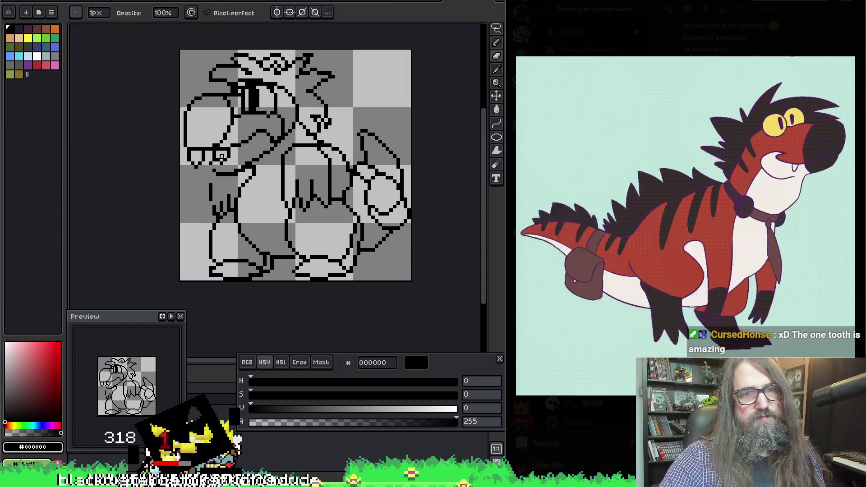
{"action": "key", "text": "e"}
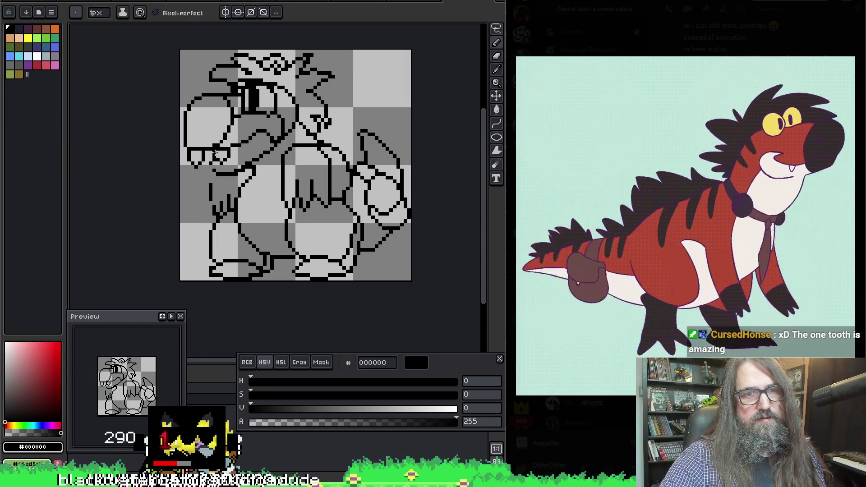
{"action": "key", "text": "b"}
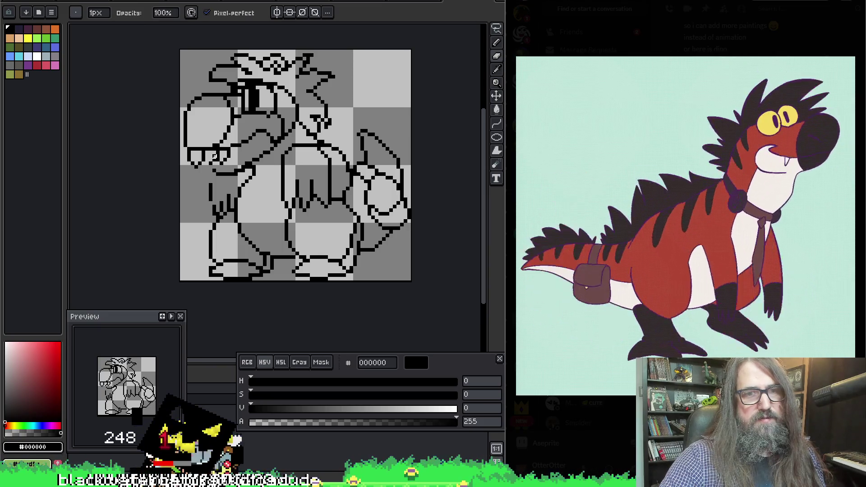
{"action": "key", "text": "e"}
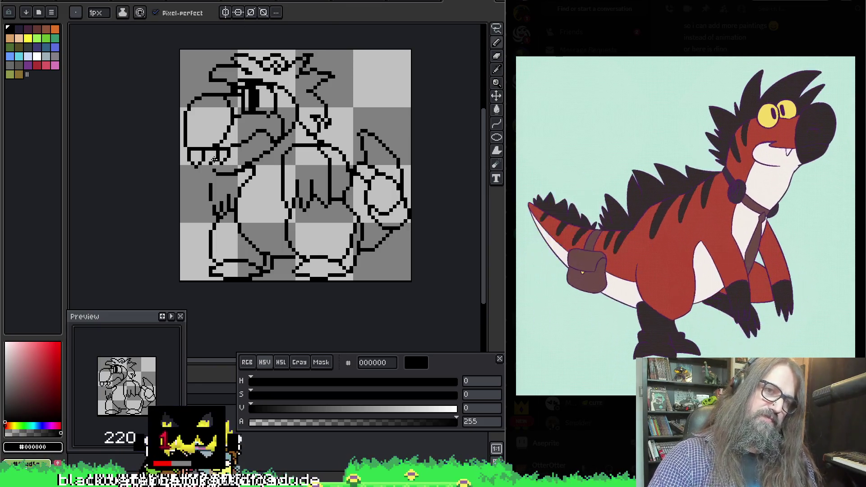
{"action": "key", "text": "b"}
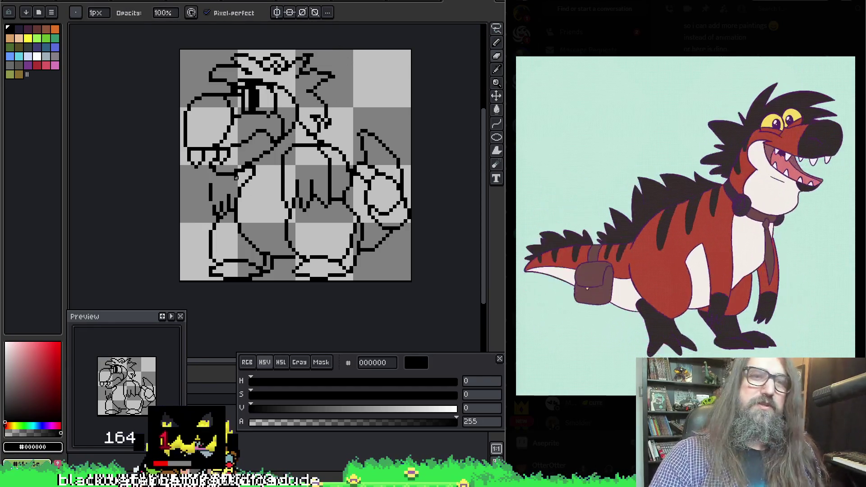
{"action": "key", "text": "e"}
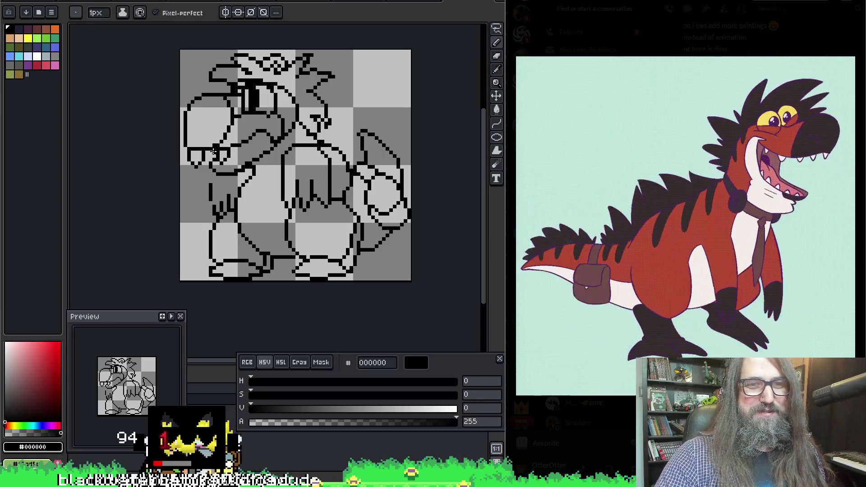
{"action": "key", "text": "b"}
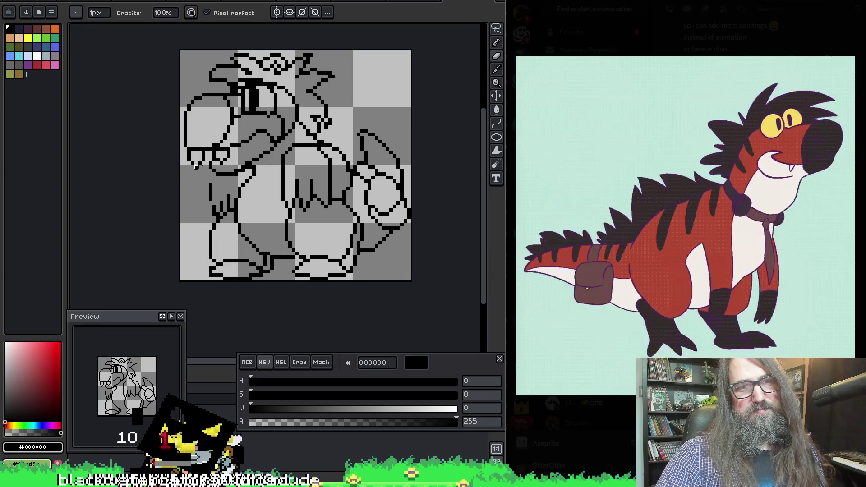
Step: Curve the jaw line back toward the neck, using the eyedropper to pick colour
{"action": "key", "text": "e"}
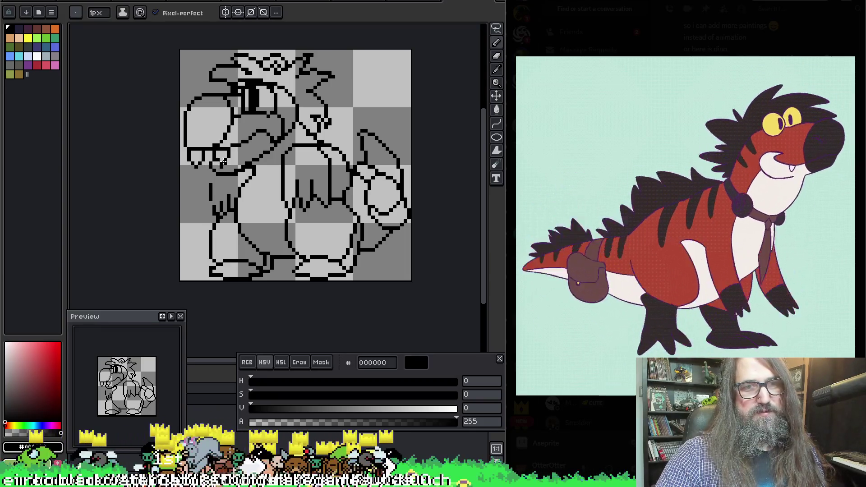
{"action": "key", "text": "b"}
{"action": "key", "text": "e"}
{"action": "key", "text": "b"}
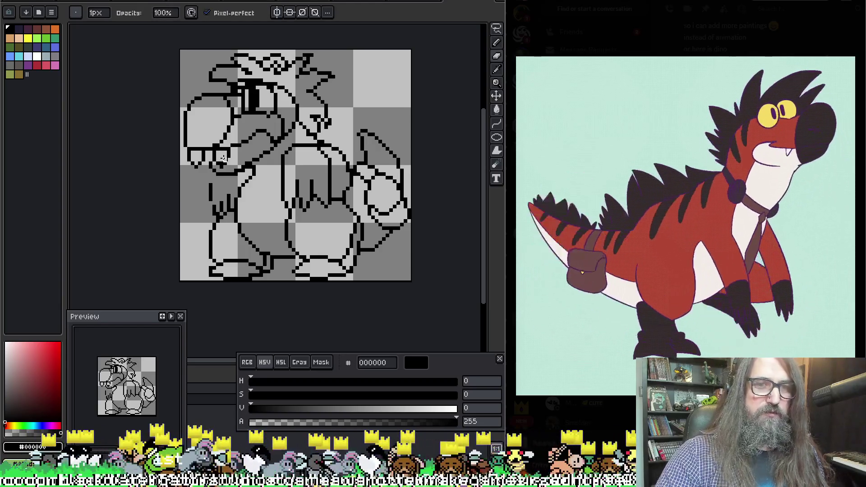
{"action": "key", "text": "e"}
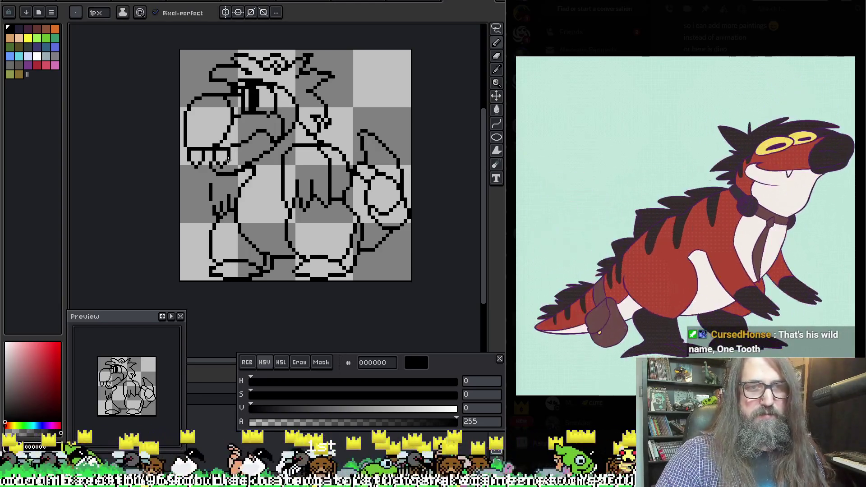
{"action": "key", "text": "i"}
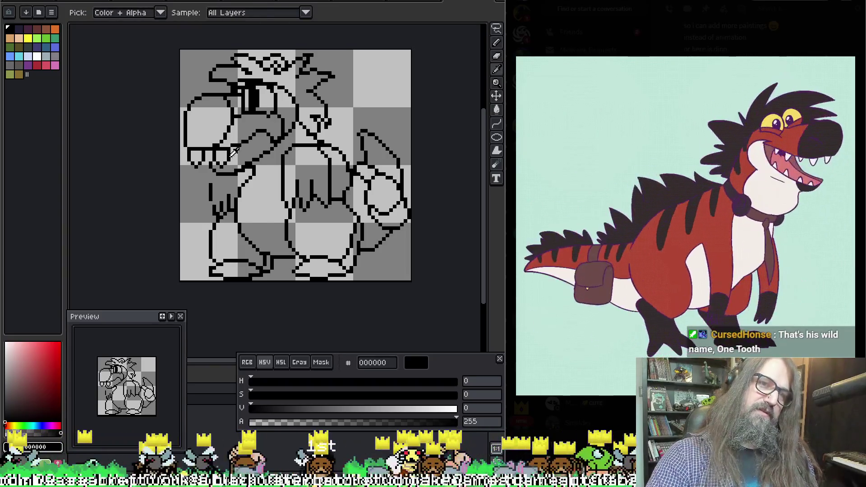
{"action": "key", "text": "b"}
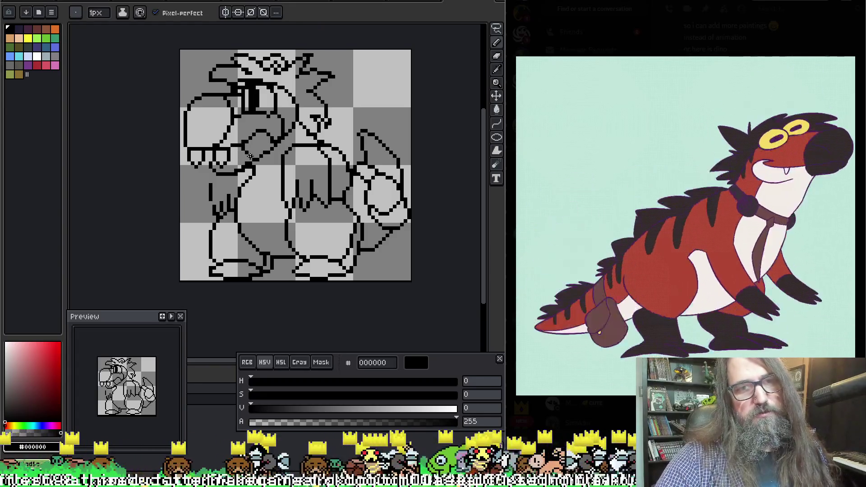
Step: Sketch the lower jaw, add teeth along the snout, and draw a diagonal chest strap
{"action": "mouse_move", "coordinate": [253, 138]}
{"action": "left_mouse_down"}
{"action": "mouse_move", "coordinate": [258, 151]}
{"action": "mouse_move", "coordinate": [251, 158]}
{"action": "left_mouse_up"}
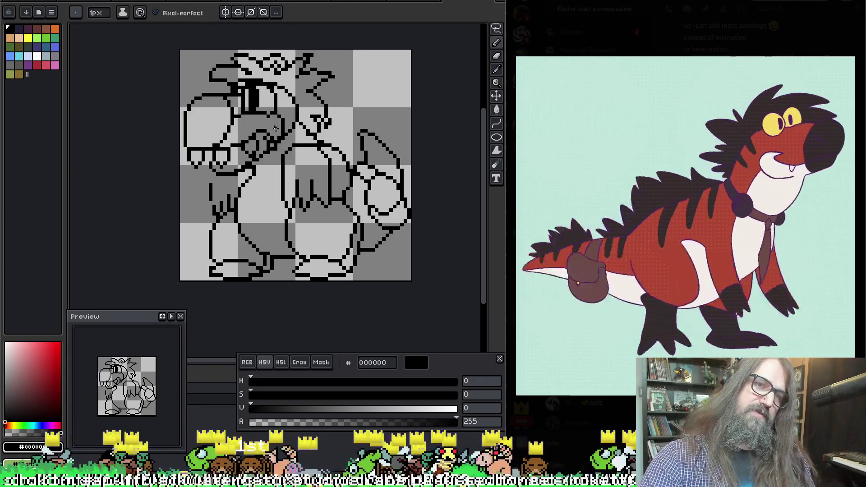
{"action": "mouse_move", "coordinate": [266, 133]}
{"action": "left_mouse_down"}
{"action": "mouse_move", "coordinate": [265, 150]}
{"action": "mouse_move", "coordinate": [273, 146]}
{"action": "left_mouse_up"}
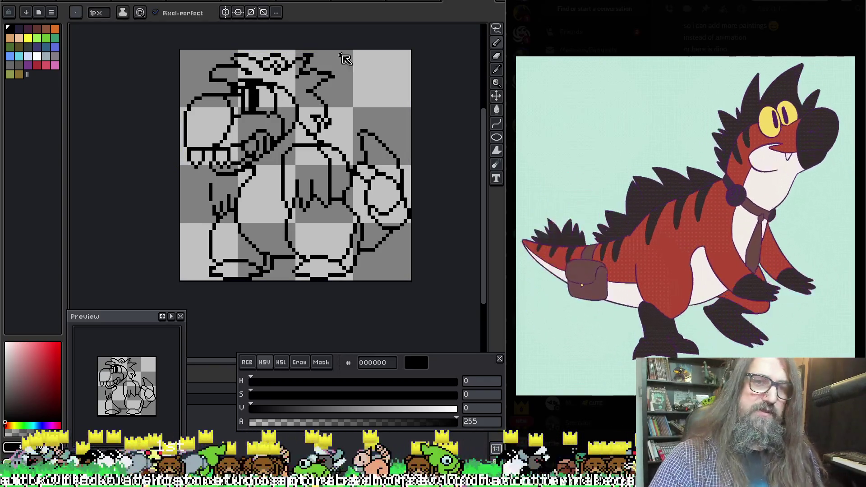
{"action": "mouse_move", "coordinate": [291, 133]}
{"action": "left_mouse_down"}
{"action": "mouse_move", "coordinate": [241, 192]}
{"action": "mouse_move", "coordinate": [216, 196]}
{"action": "mouse_move", "coordinate": [221, 167]}
{"action": "left_mouse_up"}
Step: Clean up stray pixels around the jaw and chest strap
{"action": "key", "text": "e"}
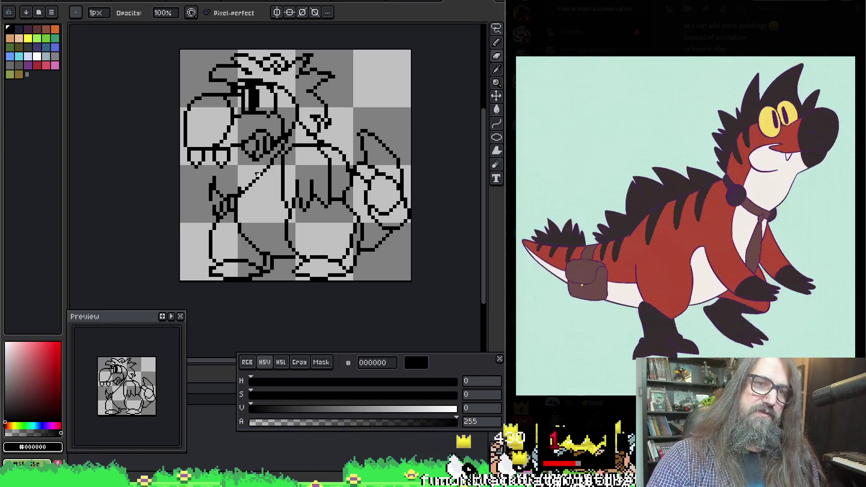
{"action": "key", "text": "b"}
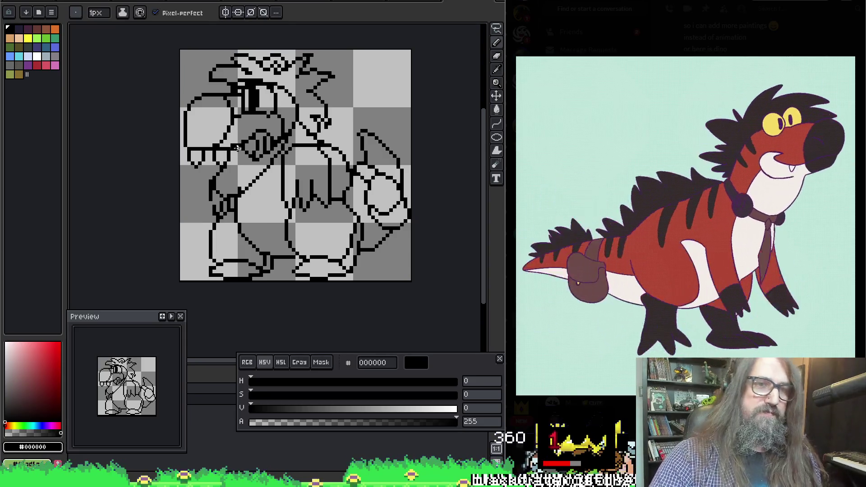
{"action": "key", "text": "e"}
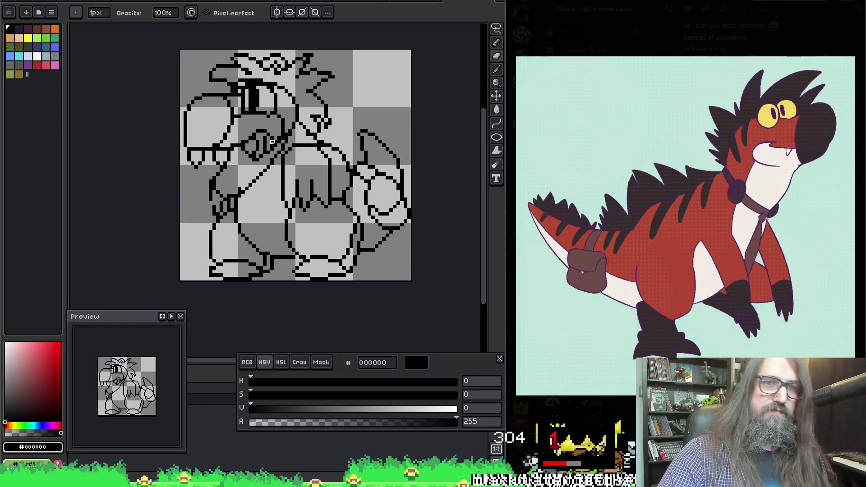
{"action": "key", "text": "b"}
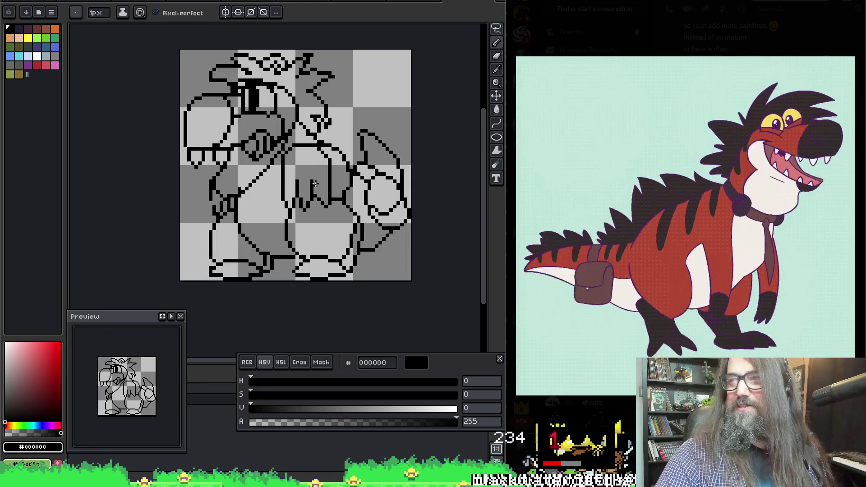
{"action": "left_click_drag", "start_coordinate": [275, 108], "coordinate": [284, 108]}
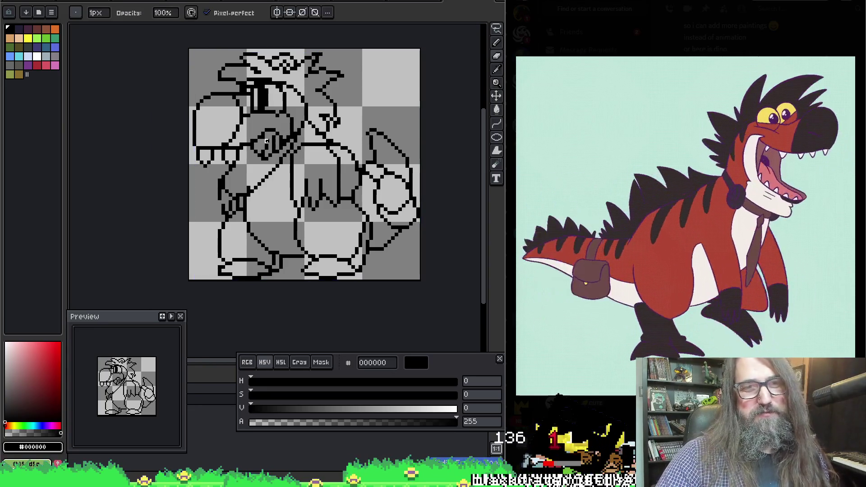
{"action": "key", "text": "e"}
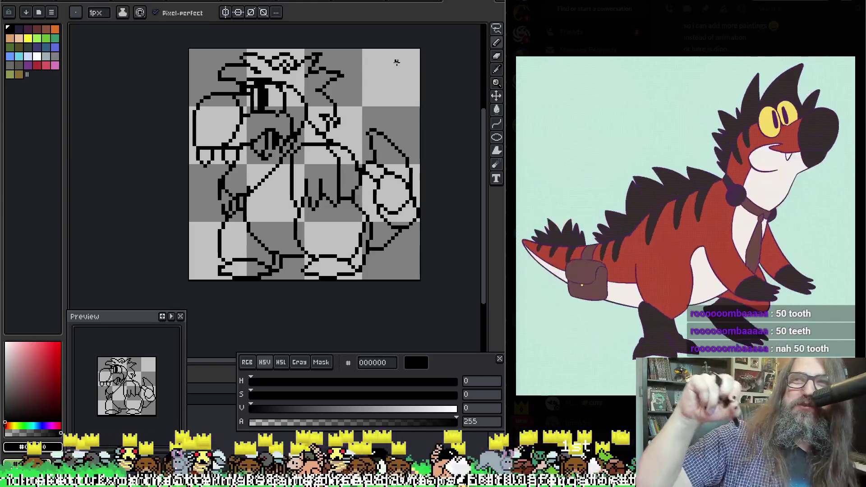
Step: Pick black from the canvas and draw clawed fingers on the left arm
{"action": "key", "text": "i"}
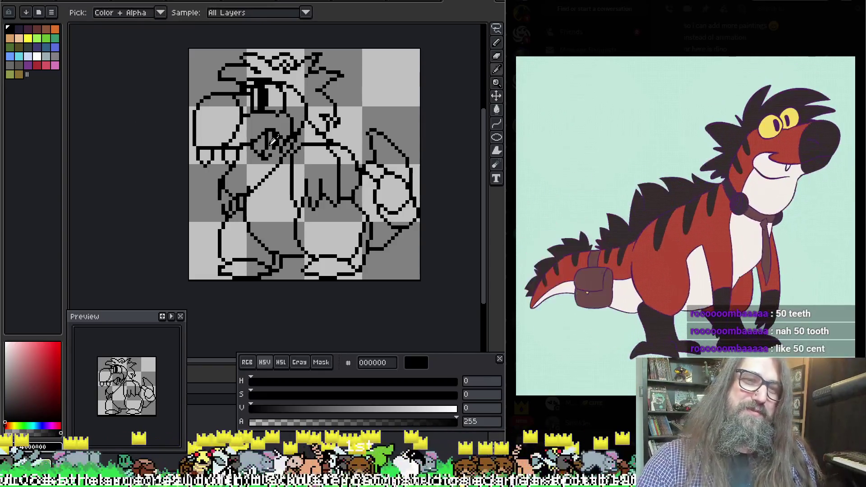
{"action": "left_click", "coordinate": [256, 145], "text": "alt"}
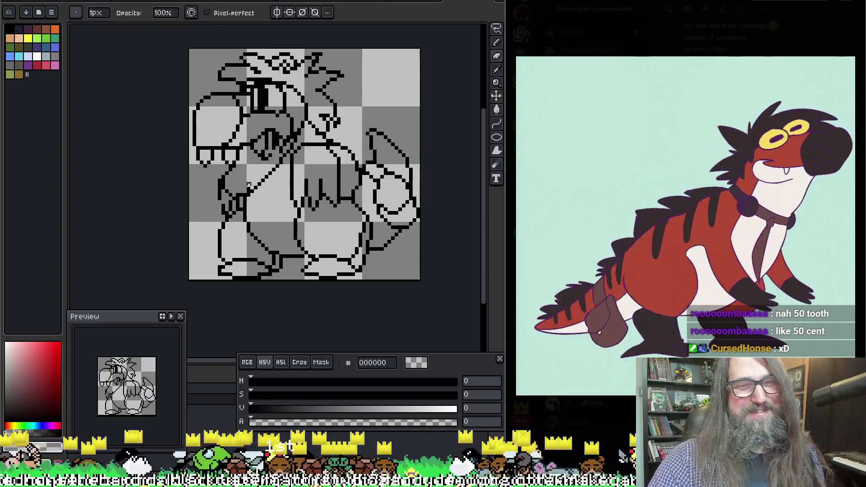
{"action": "key", "text": "b"}
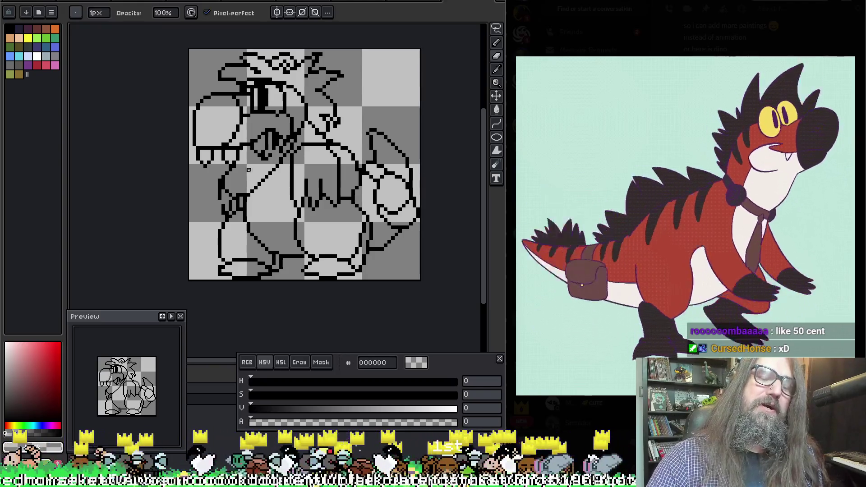
{"action": "key", "text": "e"}
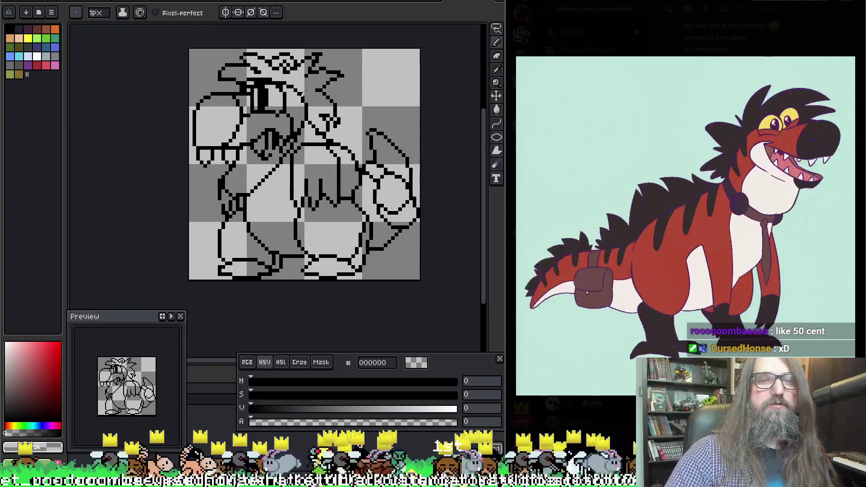
{"action": "left_click", "coordinate": [227, 201], "text": "alt"}
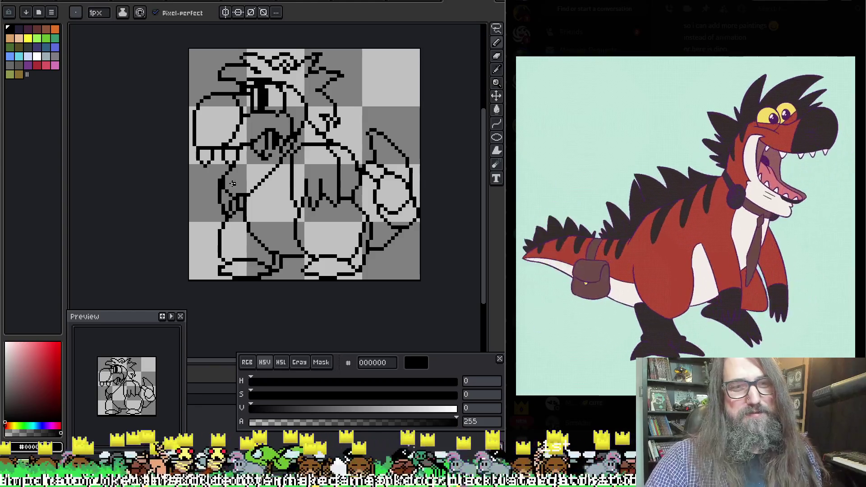
{"action": "left_click_drag", "start_coordinate": [236, 178], "coordinate": [248, 185]}
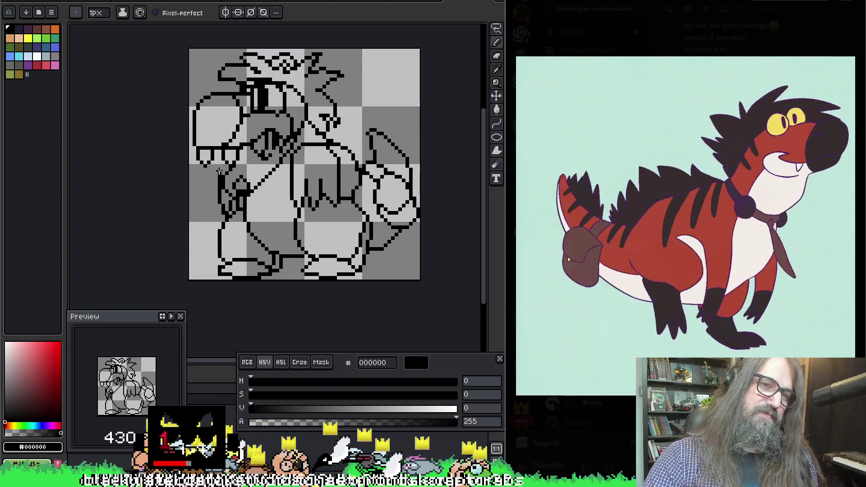
Step: Touch up the left arm and hand outline pixels, alternating pencil and eraser
{"action": "key", "text": "e"}
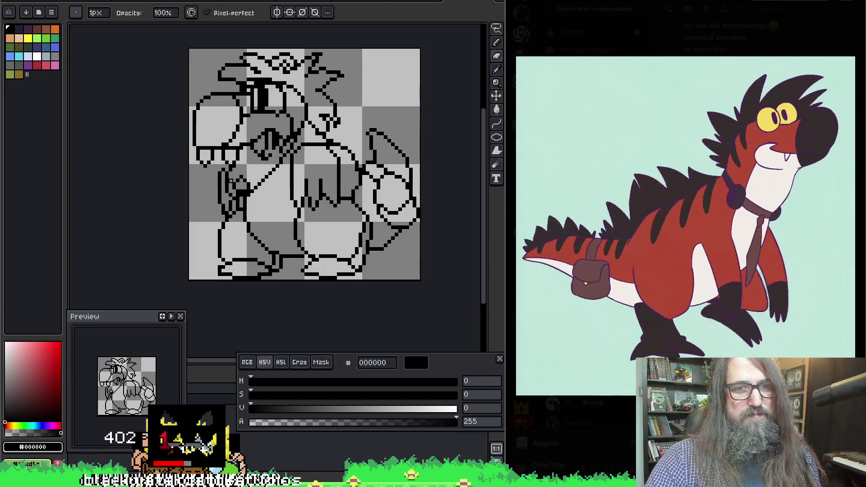
{"action": "key", "text": "b"}
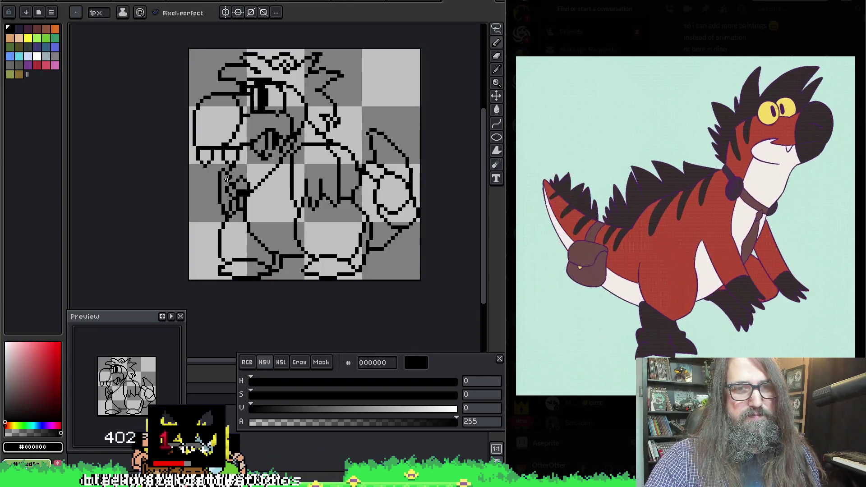
{"action": "key", "text": "e"}
{"action": "key", "text": "b"}
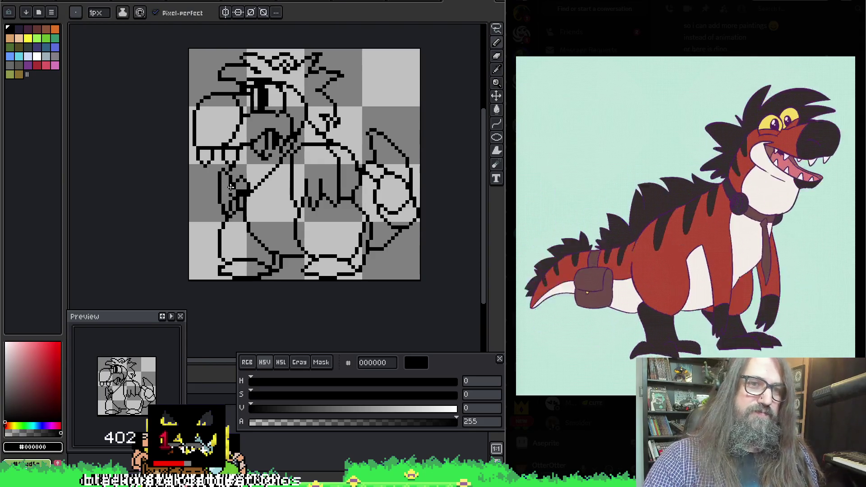
{"action": "key", "text": "e"}
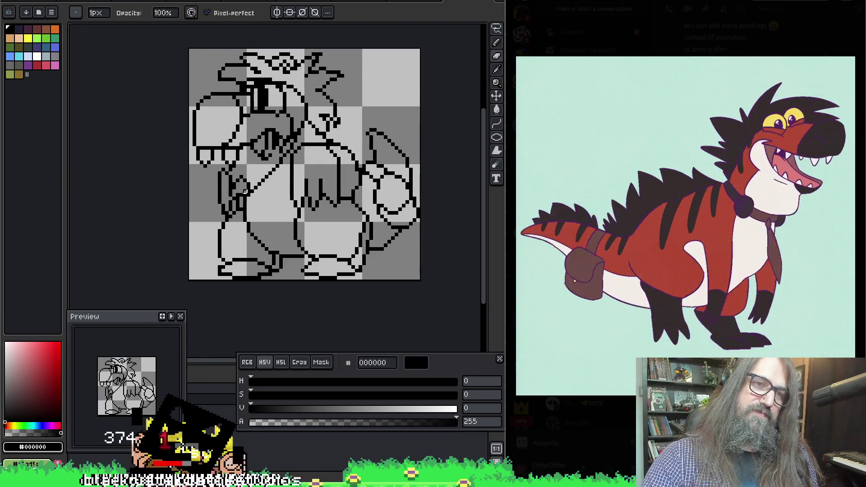
{"action": "key", "text": "b"}
{"action": "key", "text": "e"}
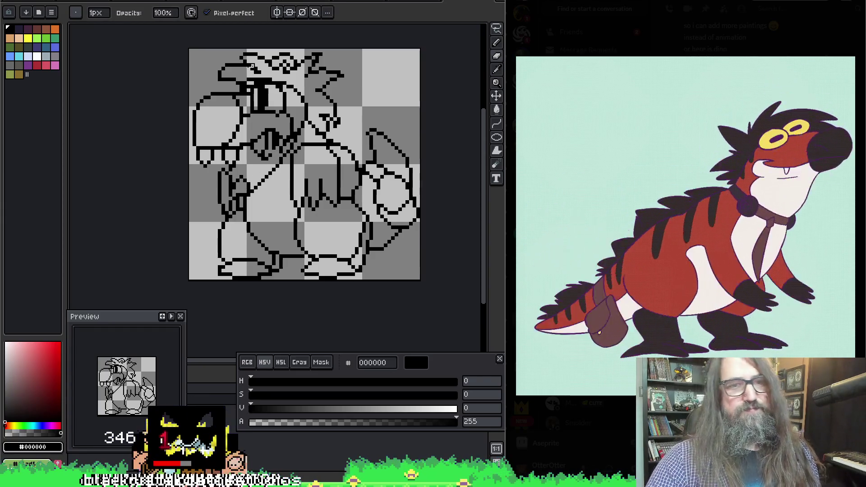
{"action": "key", "text": "b"}
{"action": "key", "text": "e"}
{"action": "key", "text": "e"}
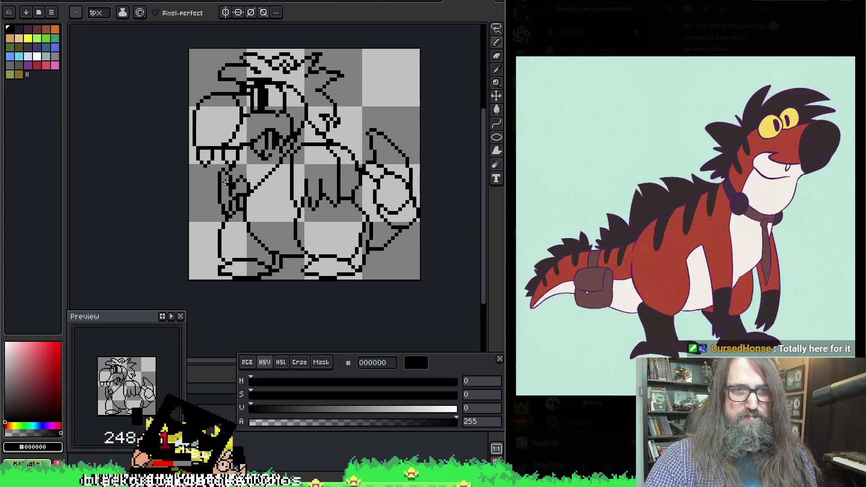
{"action": "key", "text": "b"}
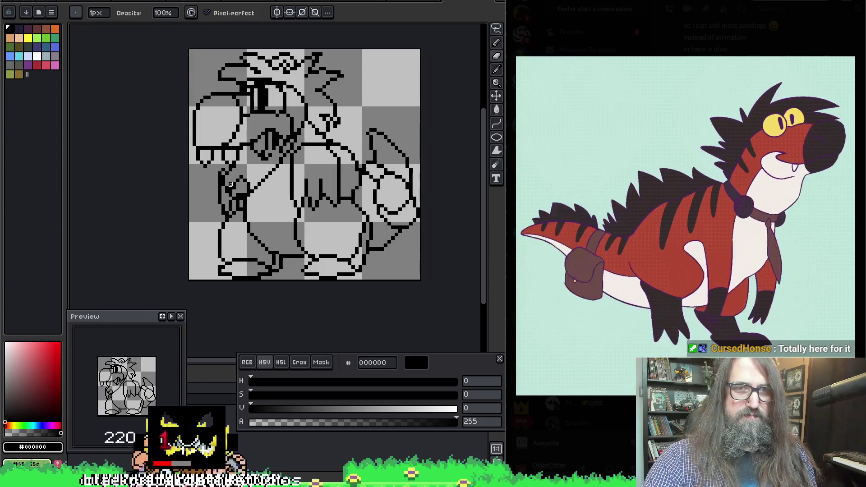
{"action": "key", "text": "e"}
{"action": "key", "text": "b"}
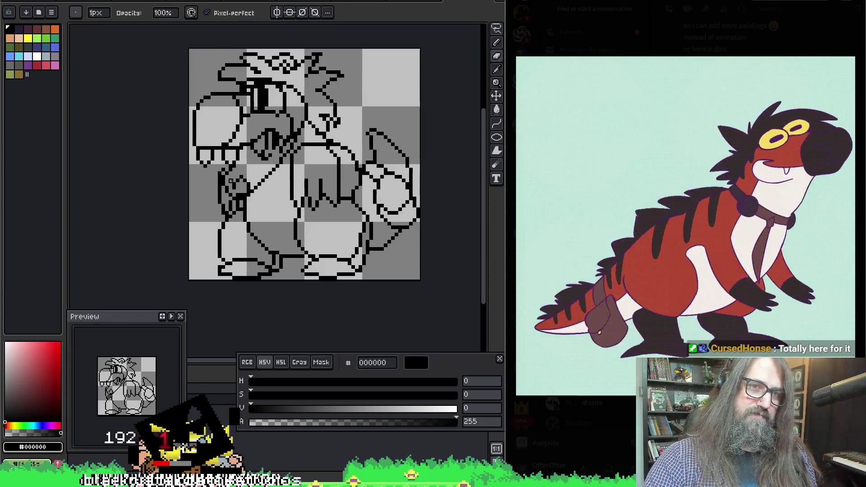
{"action": "key", "text": "e"}
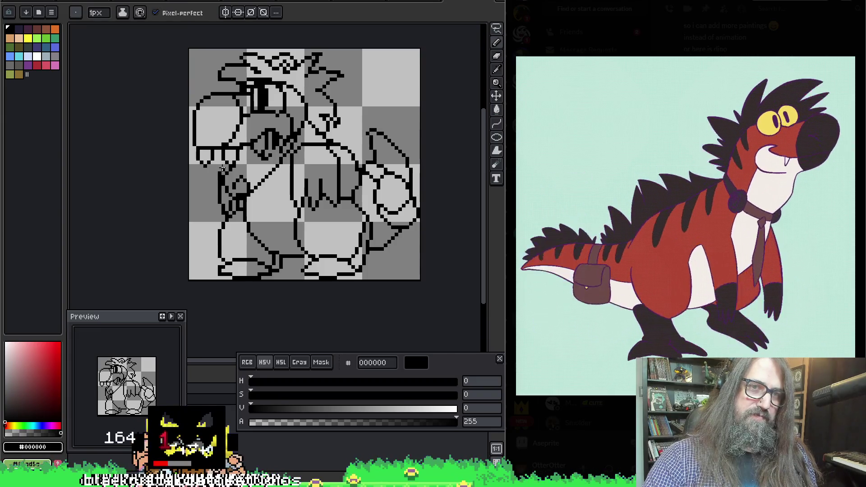
{"action": "key", "text": "b"}
{"action": "key", "text": "e"}
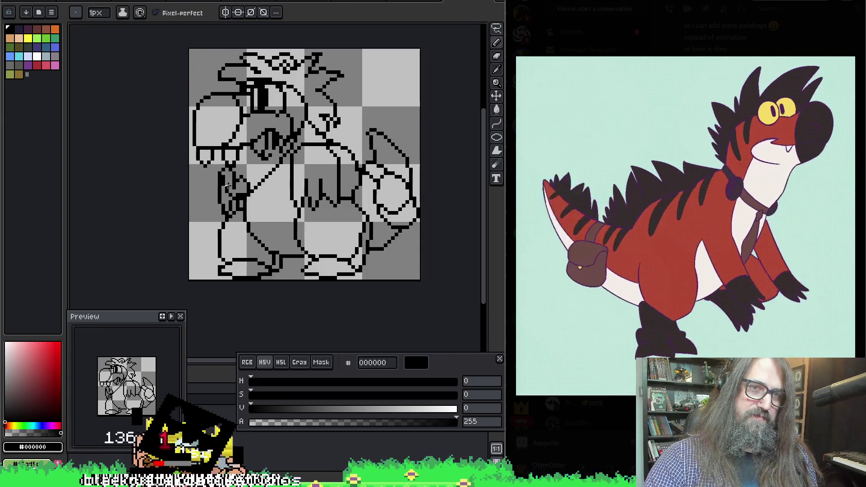
{"action": "key", "text": "b"}
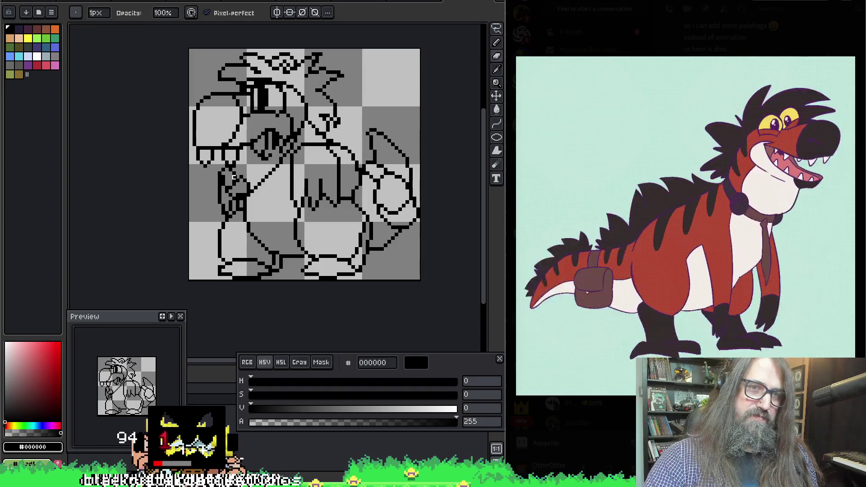
{"action": "key", "text": "e"}
{"action": "key", "text": "b"}
{"action": "key", "text": "e"}
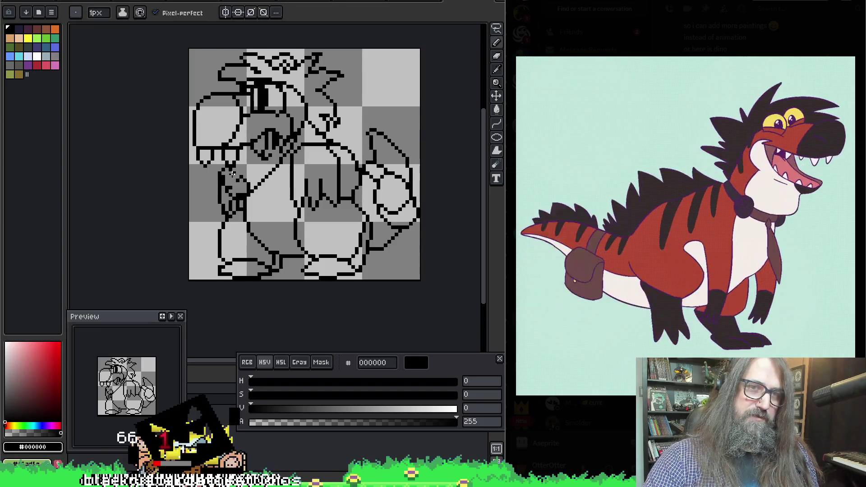
{"action": "key", "text": "b"}
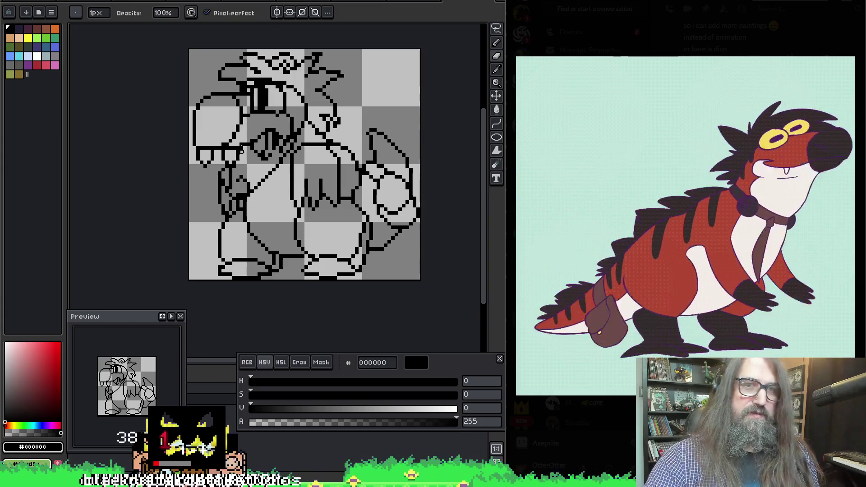
{"action": "key", "text": "e"}
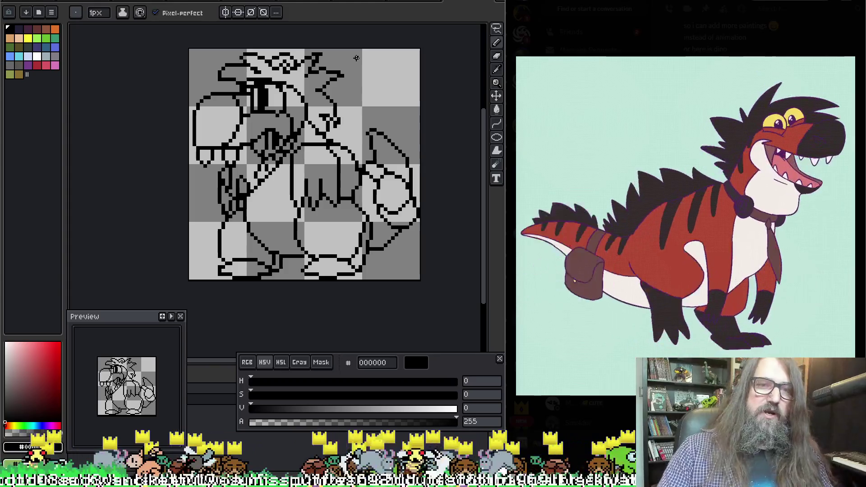
{"action": "key", "text": "e"}
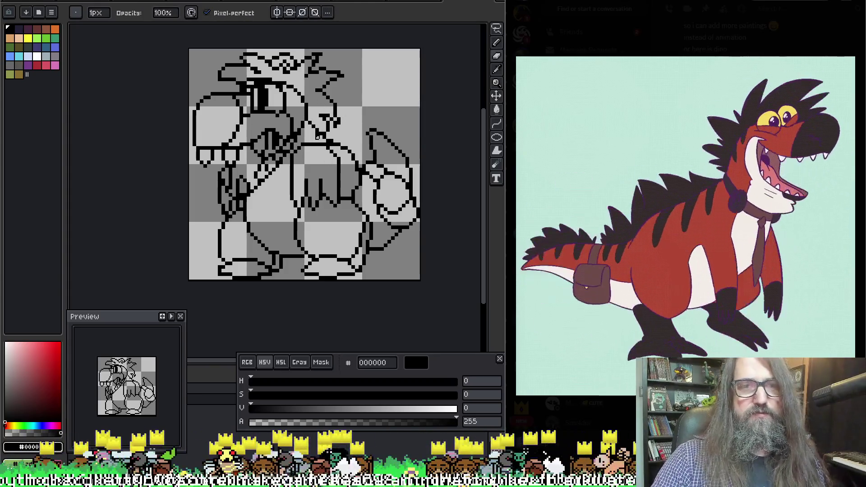
Step: Rework the left hand's claw pixels, picking colour and alternating pencil and eraser
{"action": "key", "text": "i"}
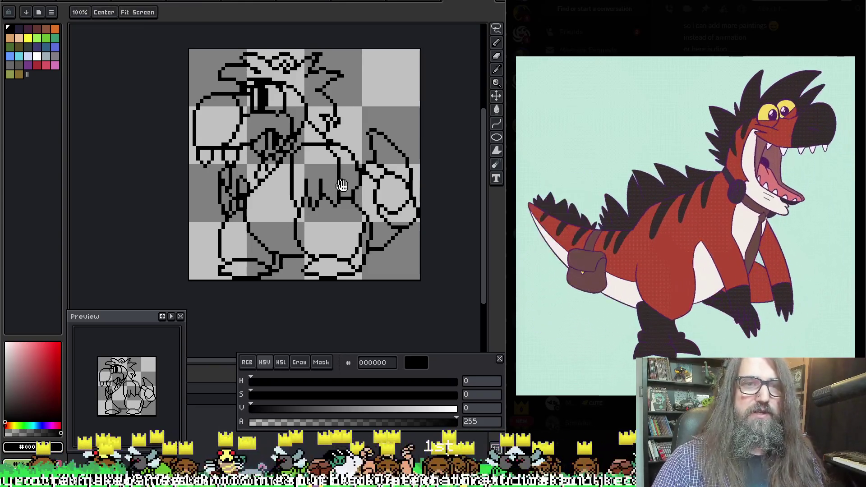
{"action": "key", "text": "b"}
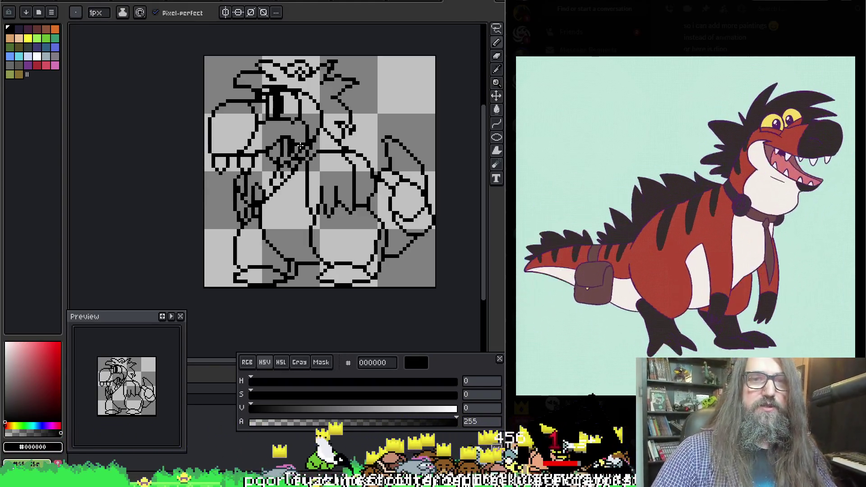
{"action": "key", "text": "i"}
{"action": "key", "text": "b"}
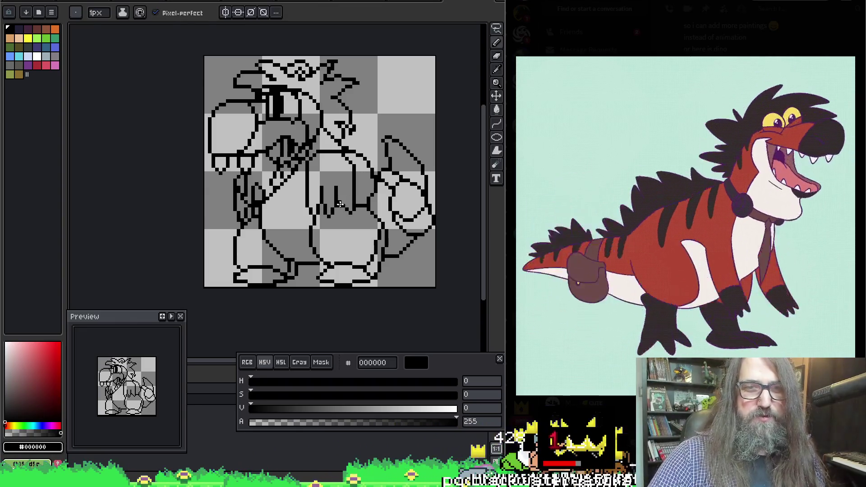
{"action": "key", "text": "e"}
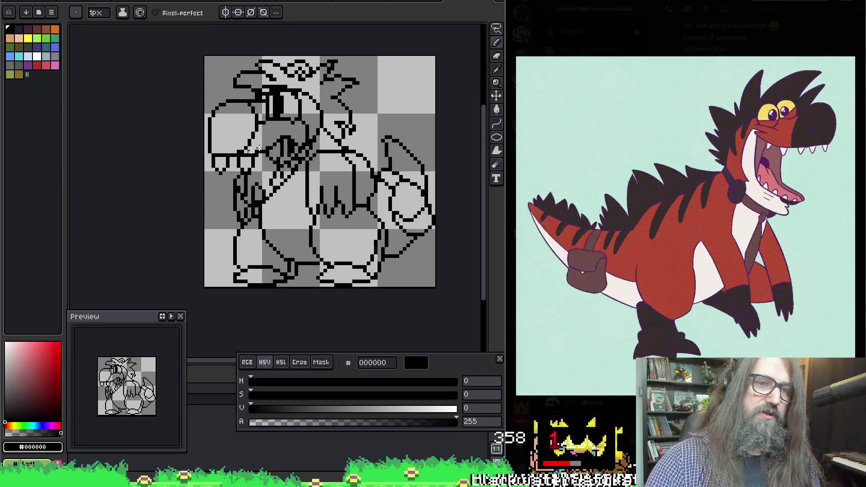
{"action": "key", "text": "b"}
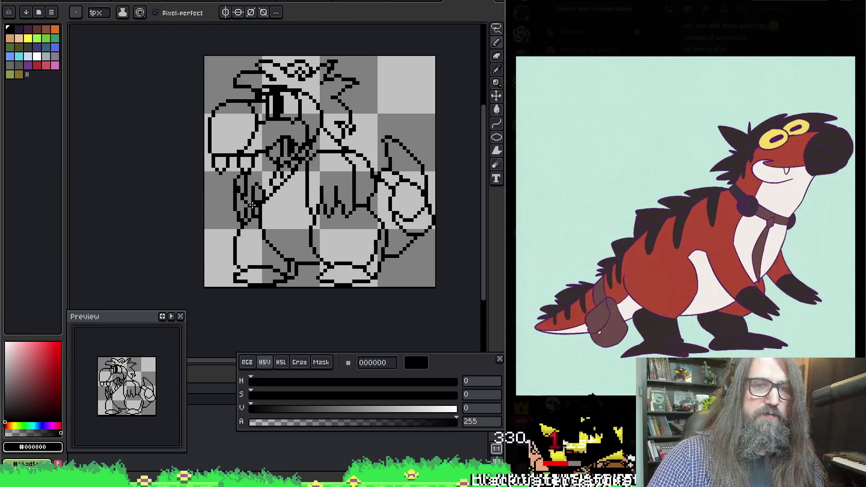
{"action": "key", "text": "e"}
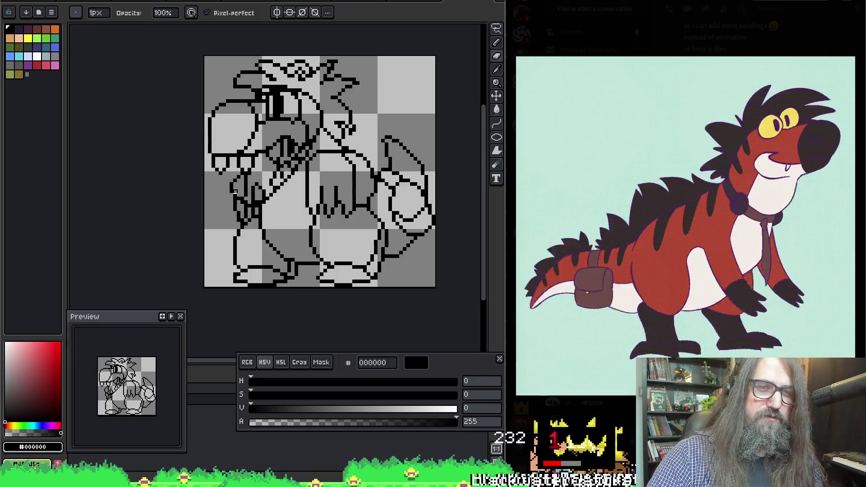
{"action": "key", "text": "b"}
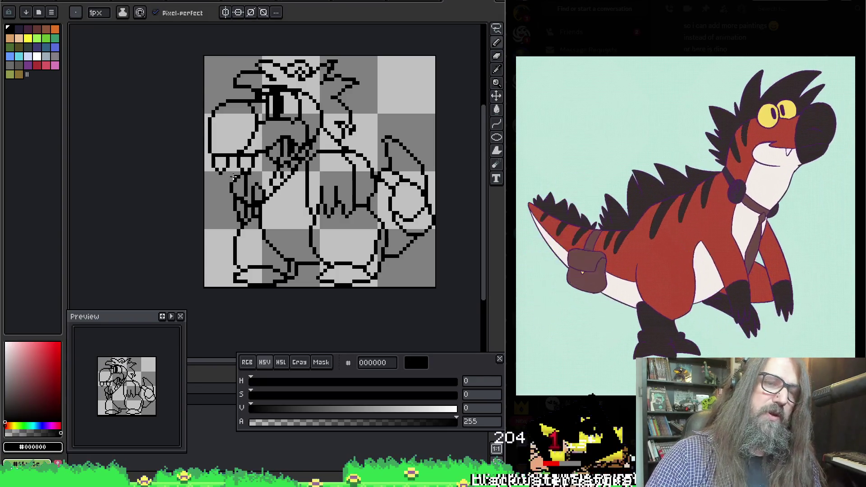
{"action": "key", "text": "e"}
{"action": "key", "text": "b"}
{"action": "key", "text": "e"}
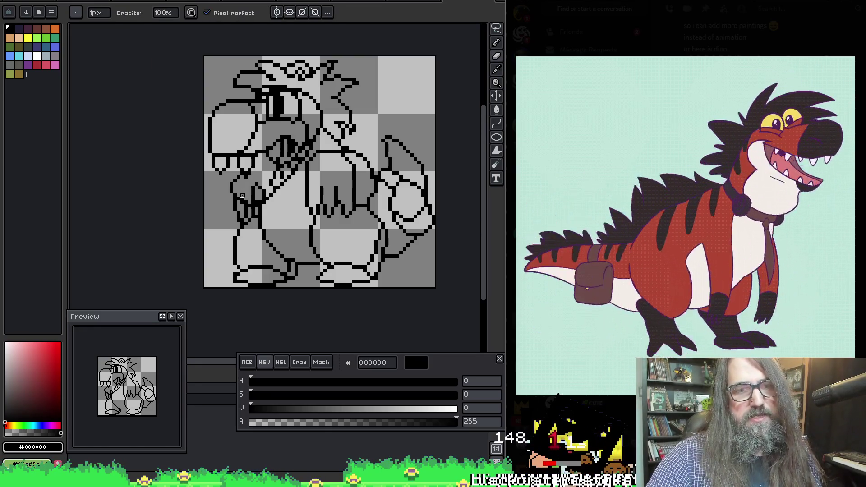
{"action": "key", "text": "b"}
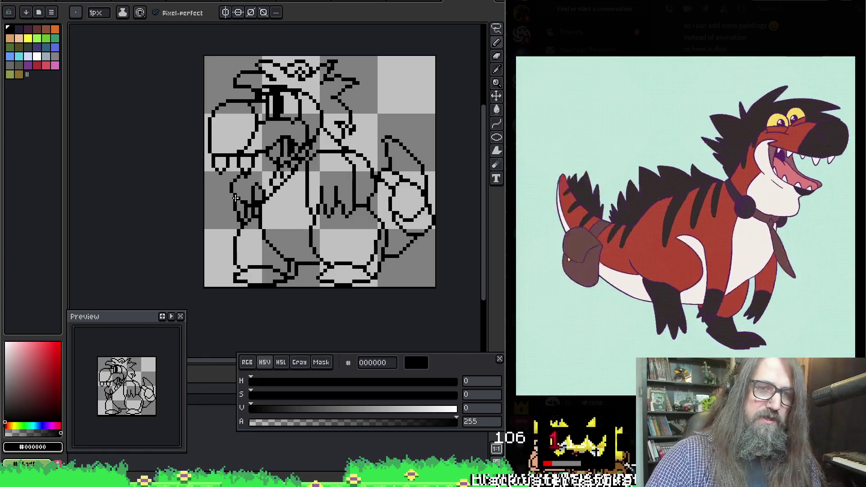
Step: Add dark pixels along the left arm line and clean up around them
{"action": "mouse_move", "coordinate": [232, 194]}
{"action": "left_mouse_down"}
{"action": "mouse_move", "coordinate": [231, 183]}
{"action": "mouse_move", "coordinate": [240, 199]}
{"action": "mouse_move", "coordinate": [242, 190]}
{"action": "left_mouse_up"}
{"action": "key", "text": "e"}
{"action": "key", "text": "b"}
{"action": "key", "text": "e"}
{"action": "key", "text": "b"}
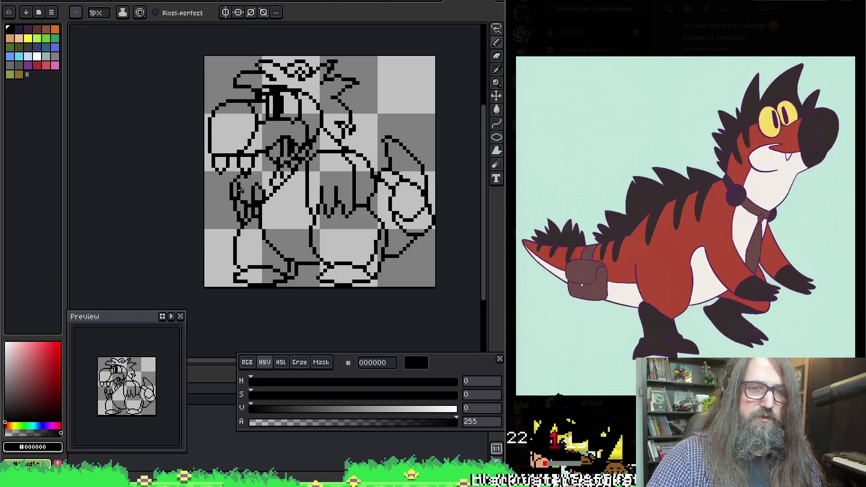
{"action": "key", "text": "e"}
{"action": "key", "text": "b"}
{"action": "key", "text": "e"}
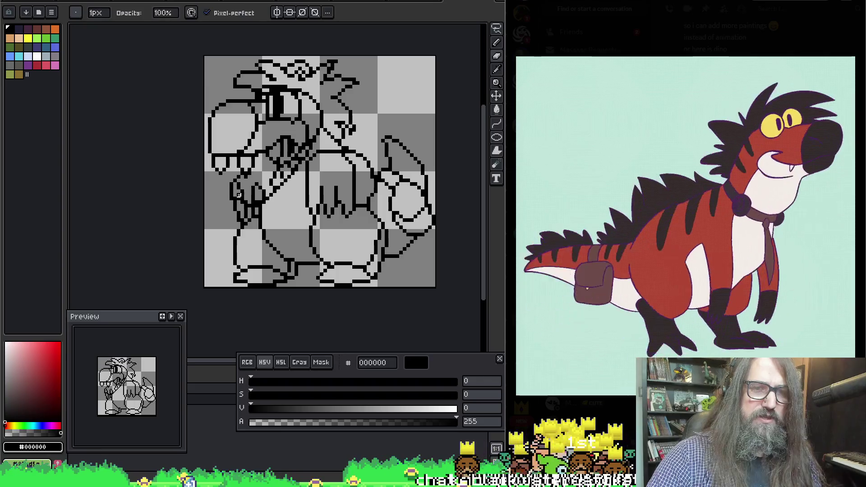
{"action": "key", "text": "b"}
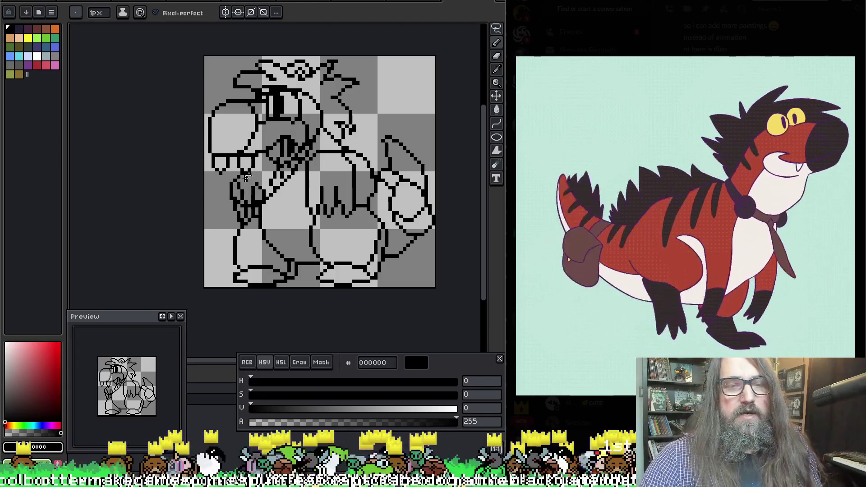
Step: Draw a short diagonal black stroke on the left arm and fix stray hand pixels
{"action": "key", "text": "i"}
{"action": "key", "text": "b"}
{"action": "left_click", "coordinate": [258, 200], "text": "alt"}
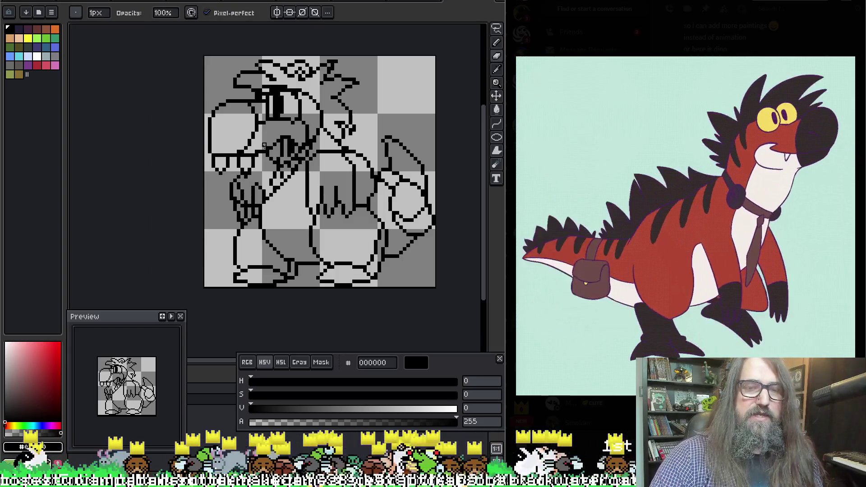
{"action": "key", "text": "e"}
{"action": "key", "text": "b"}
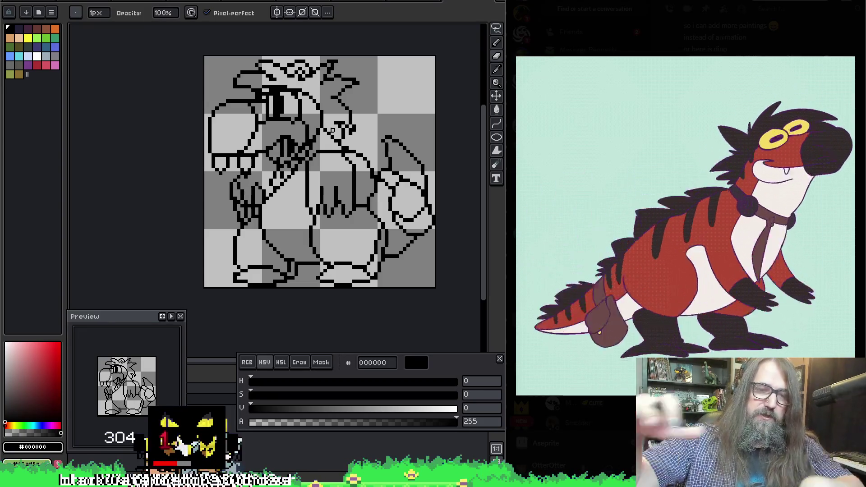
{"action": "key", "text": "e"}
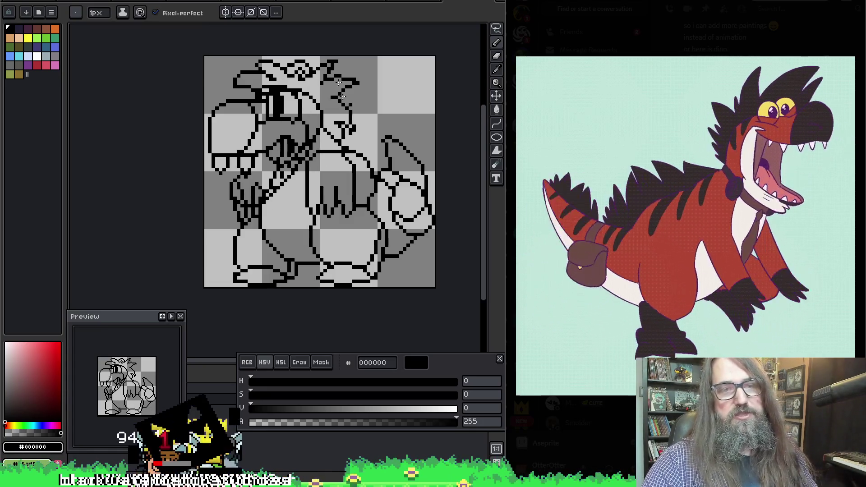
{"action": "left_click_drag", "start_coordinate": [265, 197], "coordinate": [283, 168]}
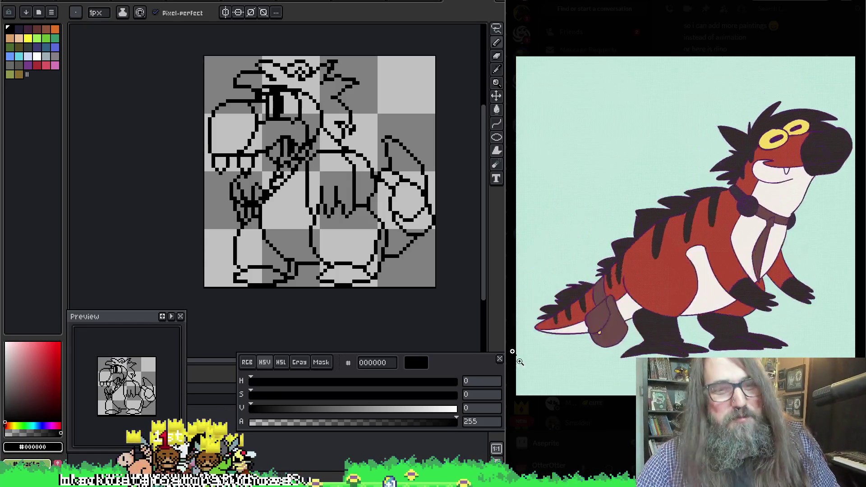
{"action": "key", "text": "b"}
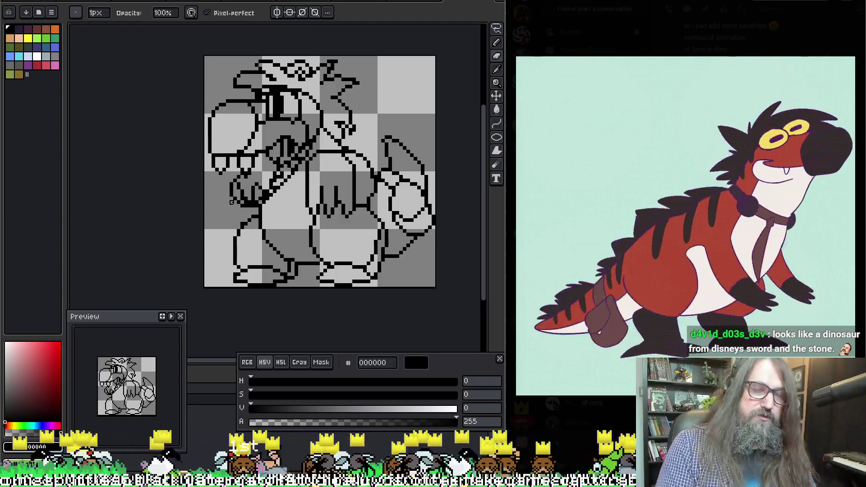
Step: Tidy the clawed left hand's pixels where it meets the body, then pan left
{"action": "key", "text": "i"}
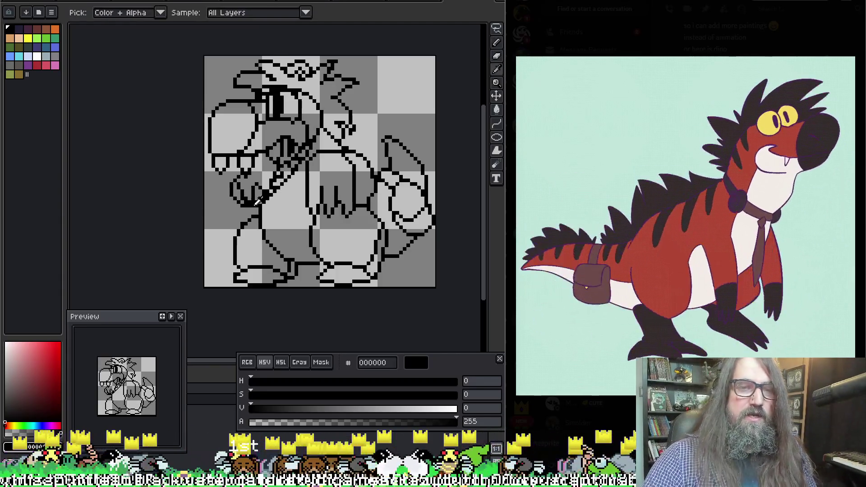
{"action": "key", "text": "b"}
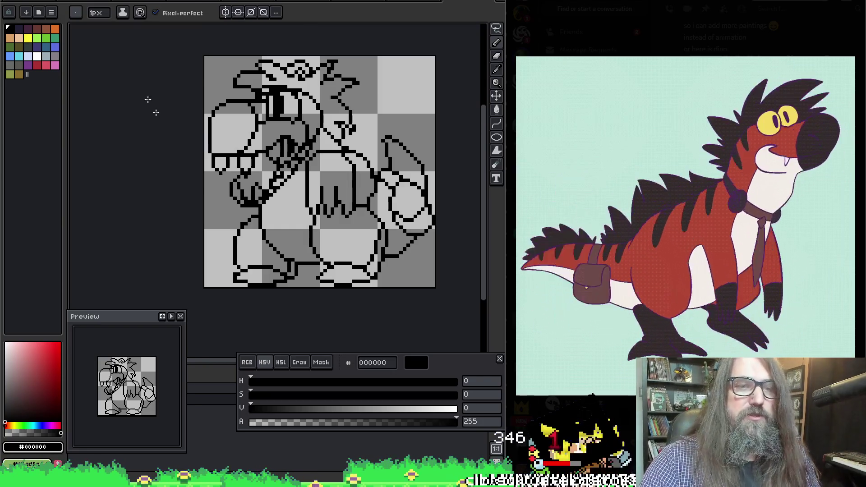
{"action": "key", "text": "b"}
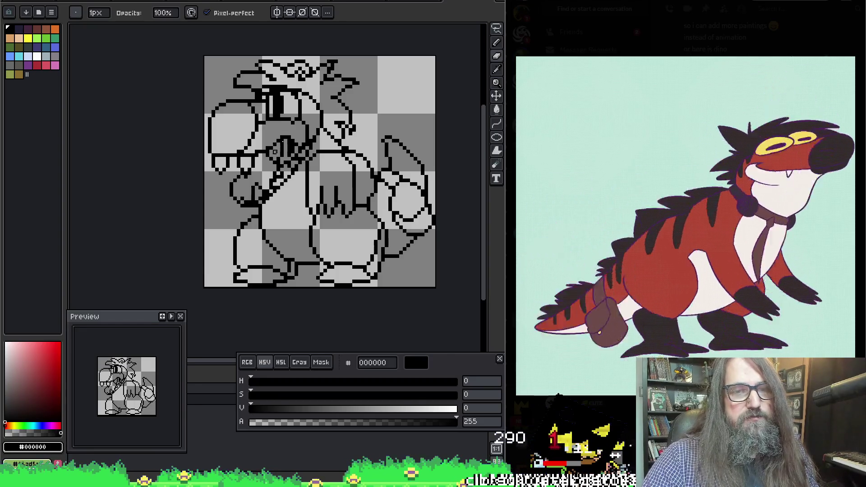
{"action": "key", "text": "e"}
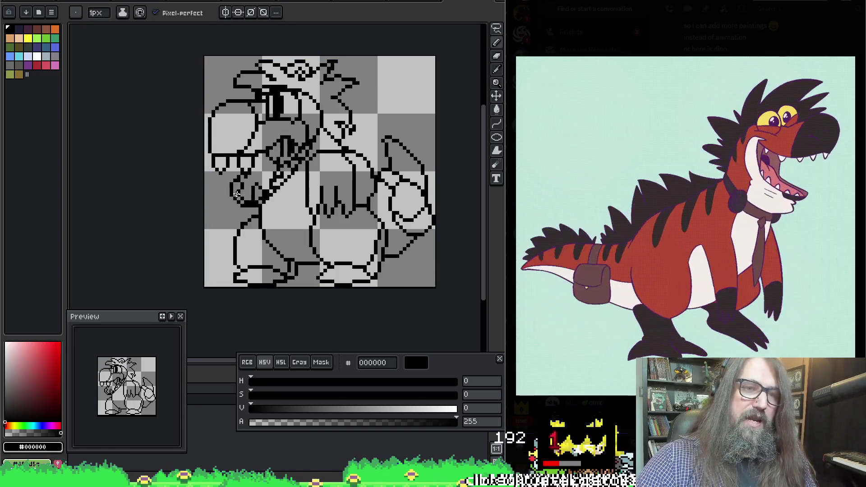
{"action": "key", "text": "b"}
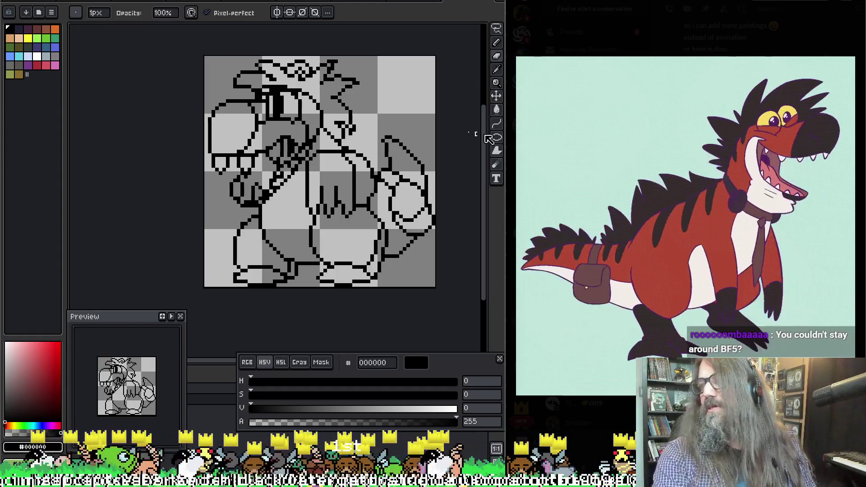
{"action": "key", "text": "space"}
{"action": "mouse_move", "coordinate": [423, 129]}
{"action": "left_mouse_down"}
{"action": "mouse_move", "coordinate": [352, 122]}
{"action": "mouse_move", "coordinate": [359, 121]}
{"action": "left_mouse_up"}
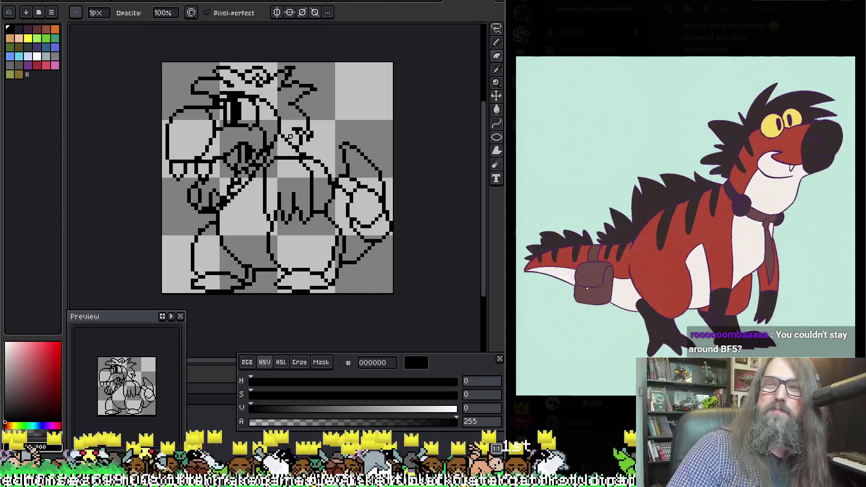
Step: Touch up the black line pixels around the jaw, chest strap and arms, re-sampling black from the canvas
{"action": "key", "text": "e"}
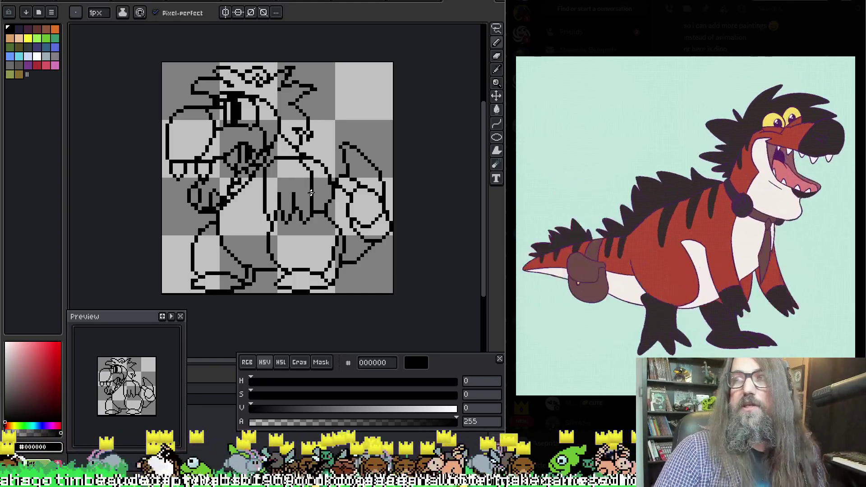
{"action": "key", "text": "b"}
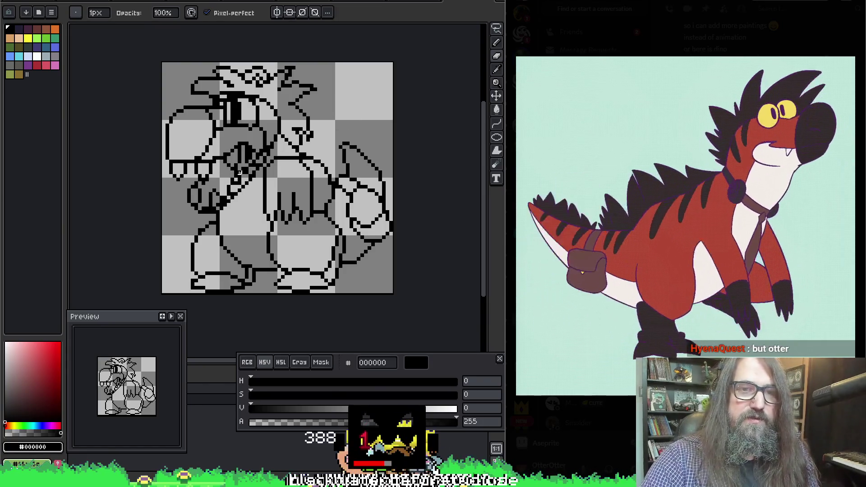
{"action": "key", "text": "b"}
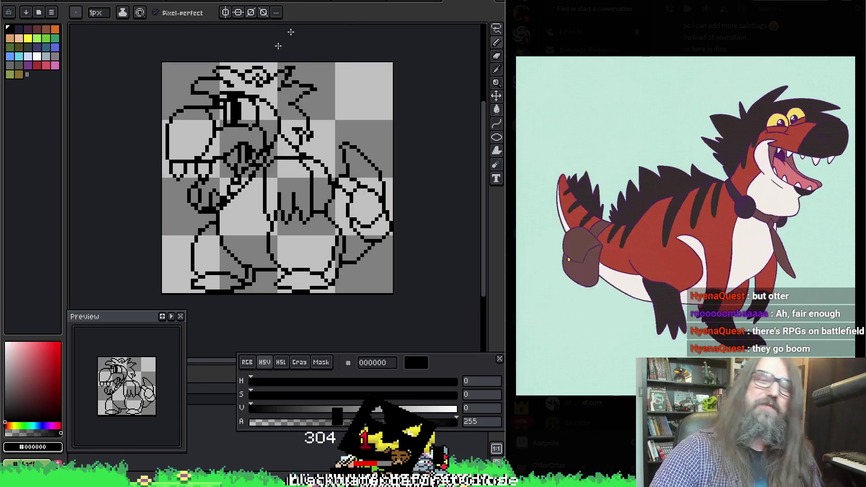
{"action": "key", "text": "i"}
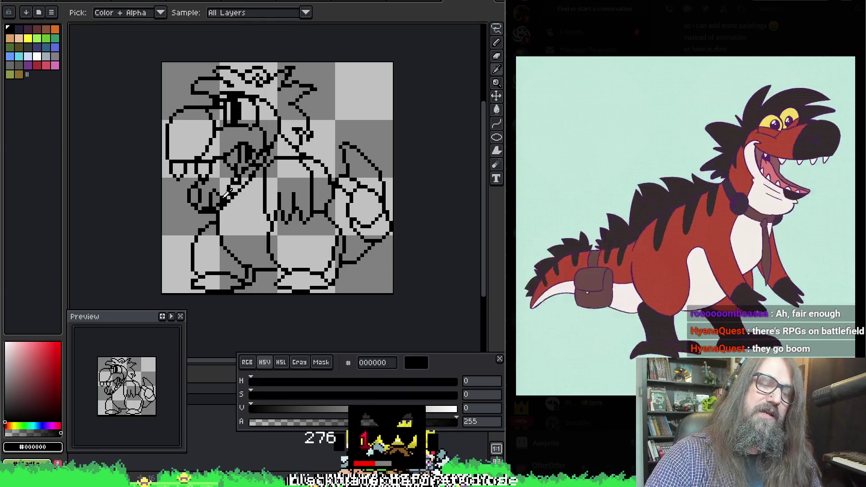
{"action": "key", "text": "b"}
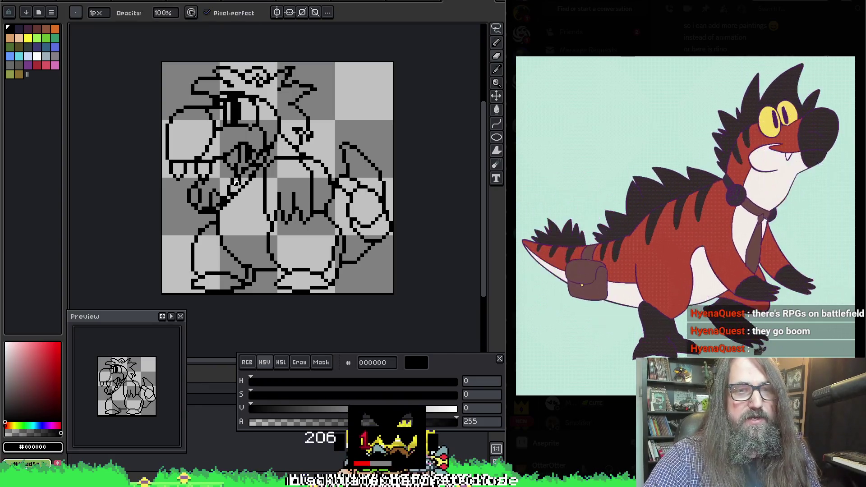
{"action": "key", "text": "e"}
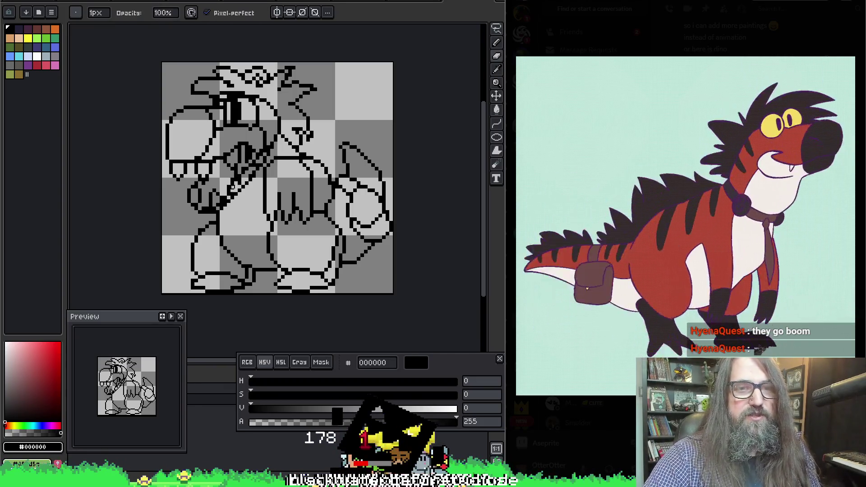
{"action": "key", "text": "b"}
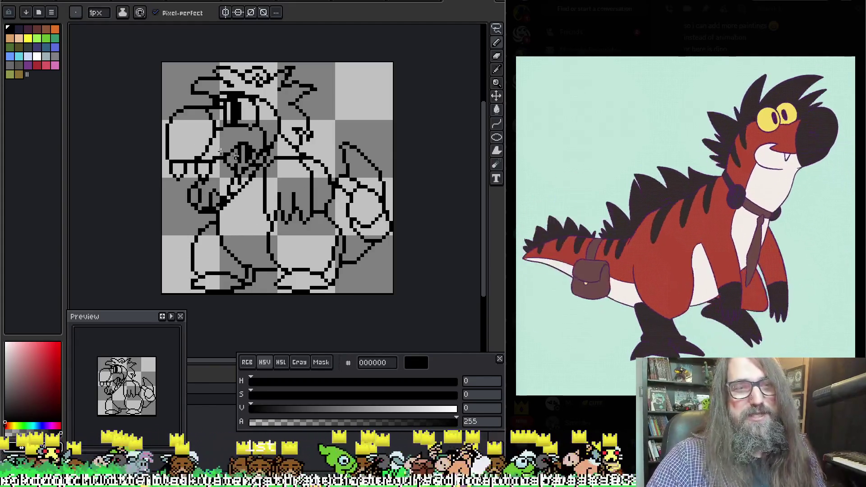
{"action": "key", "text": "b"}
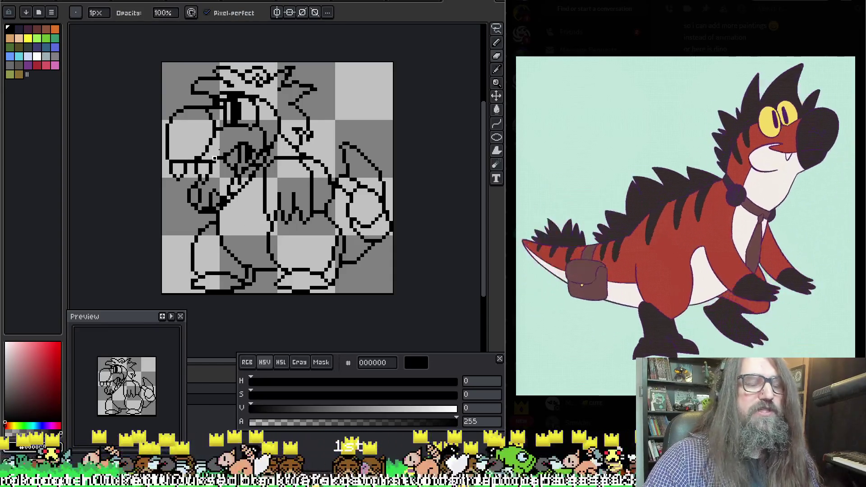
{"action": "key", "text": "e"}
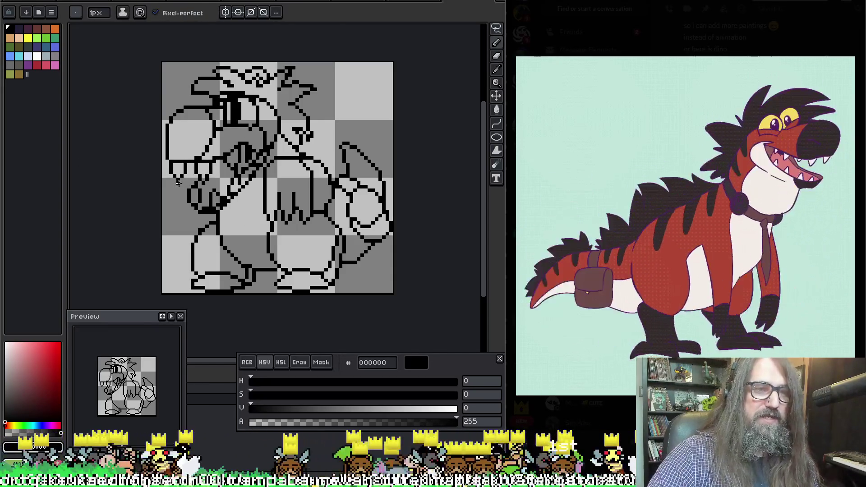
{"action": "key", "text": "b"}
{"action": "key", "text": "e"}
{"action": "key", "text": "b"}
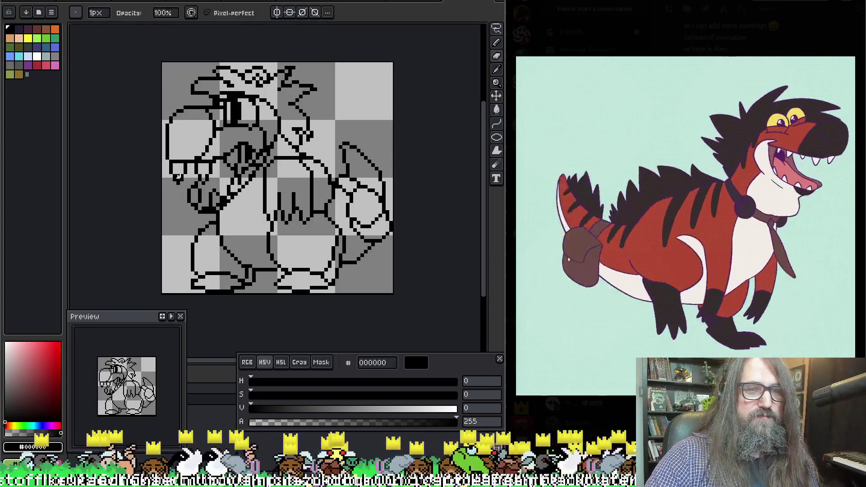
{"action": "key", "text": "v"}
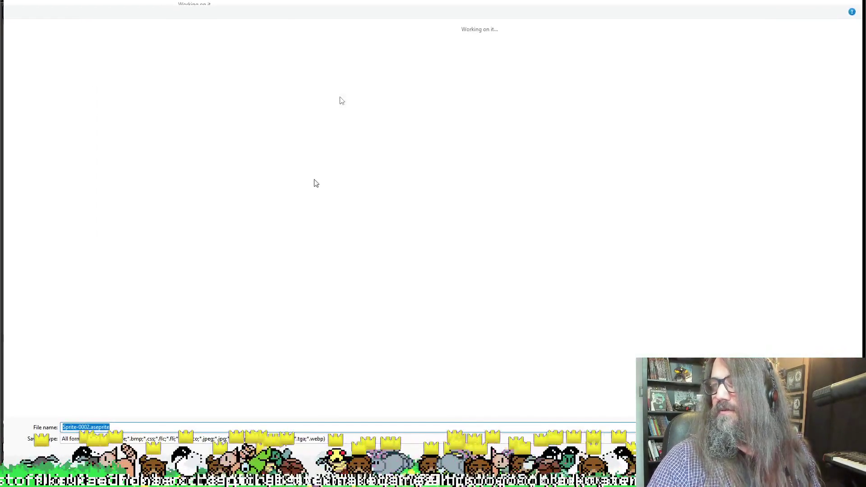
{"action": "key", "text": "b"}
{"action": "left_click_drag", "start_coordinate": [272, 194], "coordinate": [259, 179]}
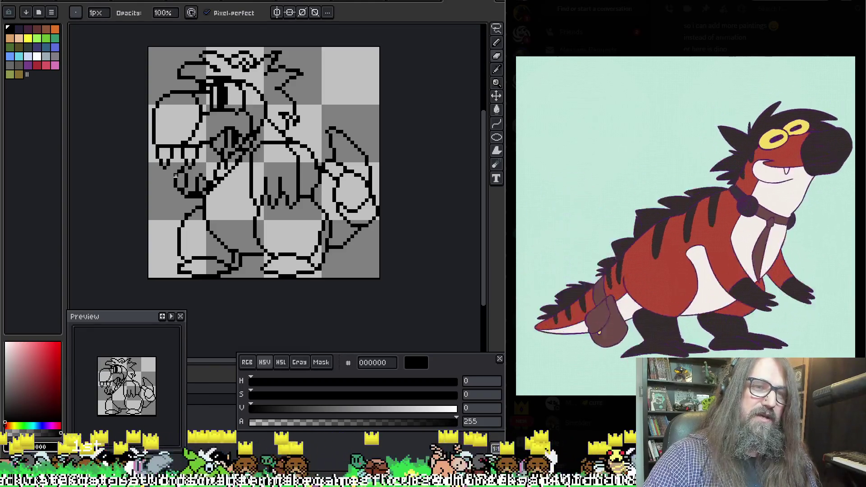
Step: Clean up stray pixels in the dinosaur's line art, alternating pencil and eraser
{"action": "key", "text": "e"}
{"action": "key", "text": "b"}
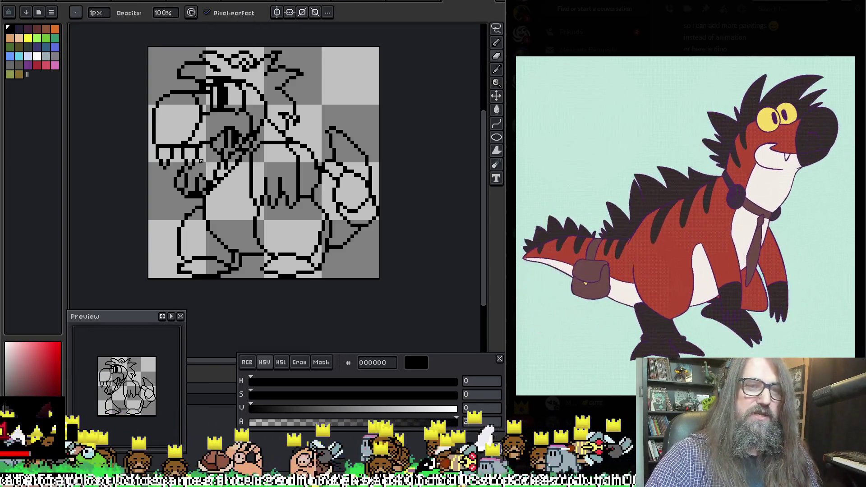
{"action": "key", "text": "e"}
{"action": "key", "text": "b"}
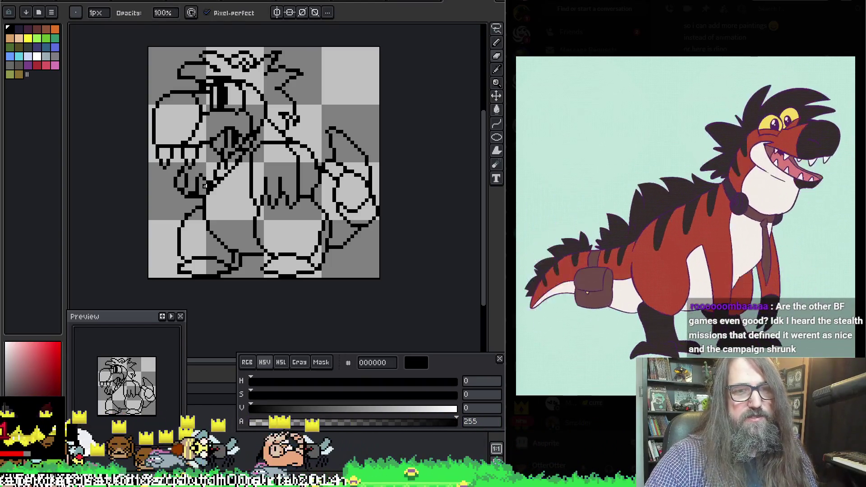
{"action": "key", "text": "e"}
{"action": "key", "text": "b"}
{"action": "key", "text": "e"}
{"action": "key", "text": "b"}
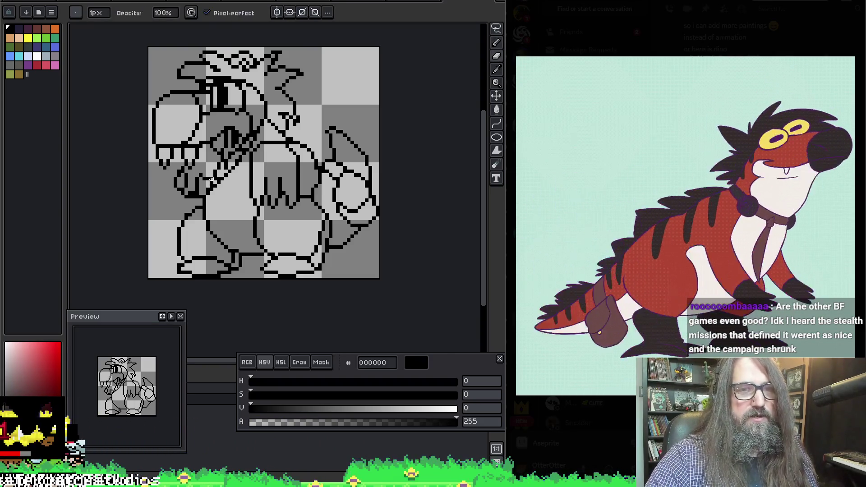
{"action": "key", "text": "e"}
{"action": "key", "text": "b"}
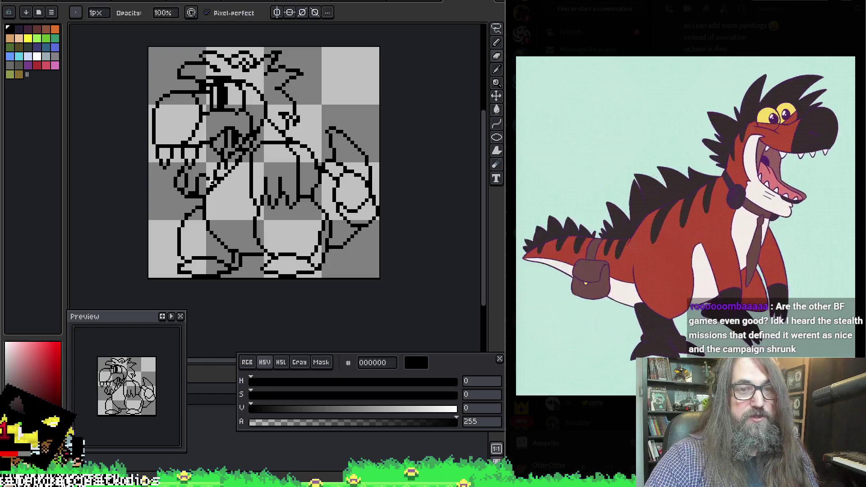
{"action": "key", "text": "e"}
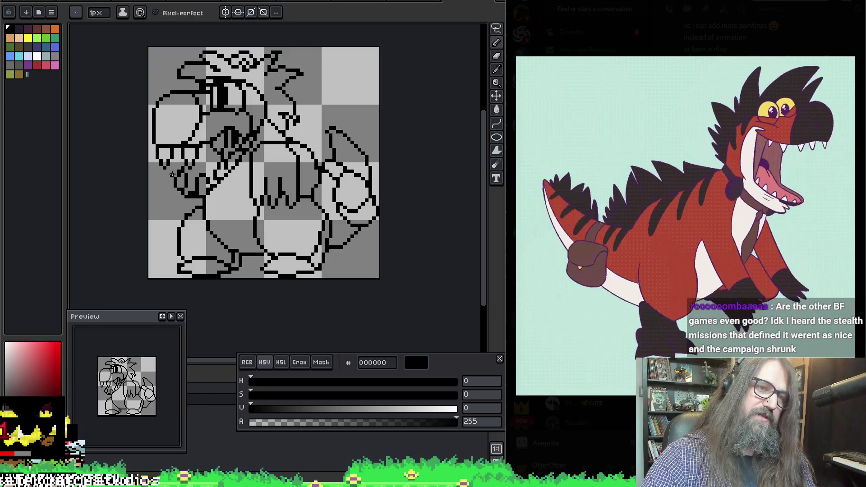
Step: Re-sample the black line colour and finish the remaining line touch-ups
{"action": "key", "text": "b"}
{"action": "key", "text": "g"}
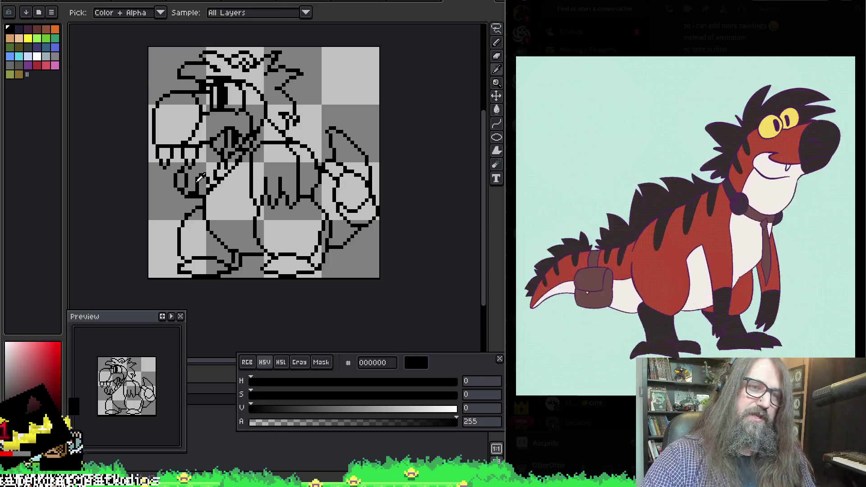
{"action": "key", "text": "b"}
{"action": "key", "text": "e"}
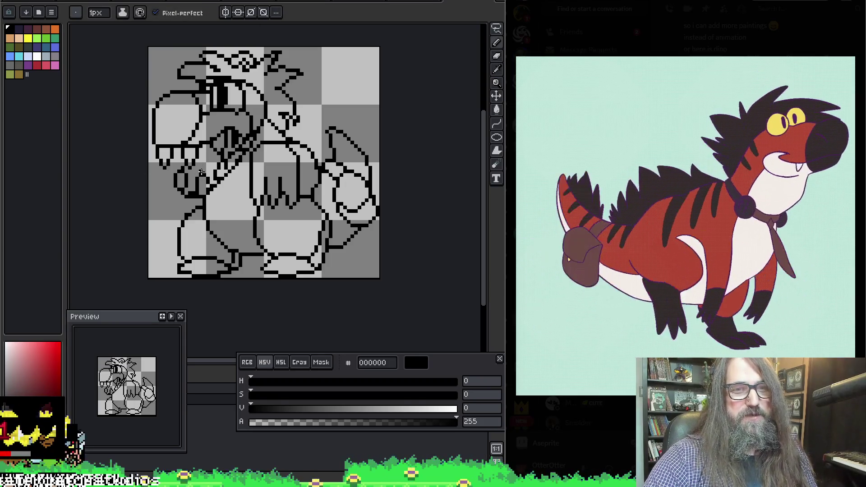
{"action": "key", "text": "b"}
{"action": "key", "text": "e"}
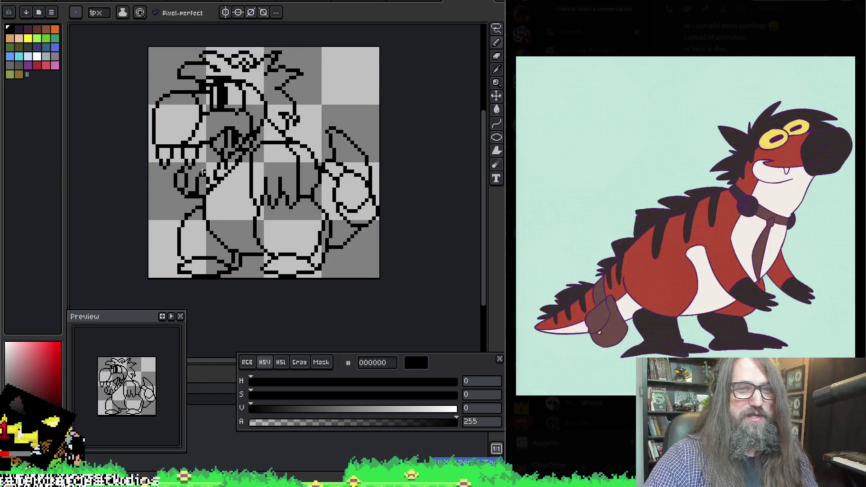
{"action": "key", "text": "b"}
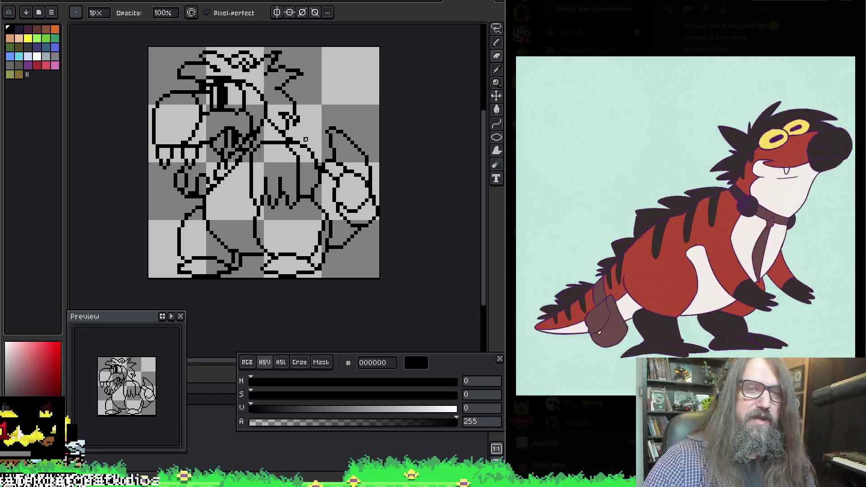
{"action": "key", "text": "i"}
{"action": "key", "text": "b"}
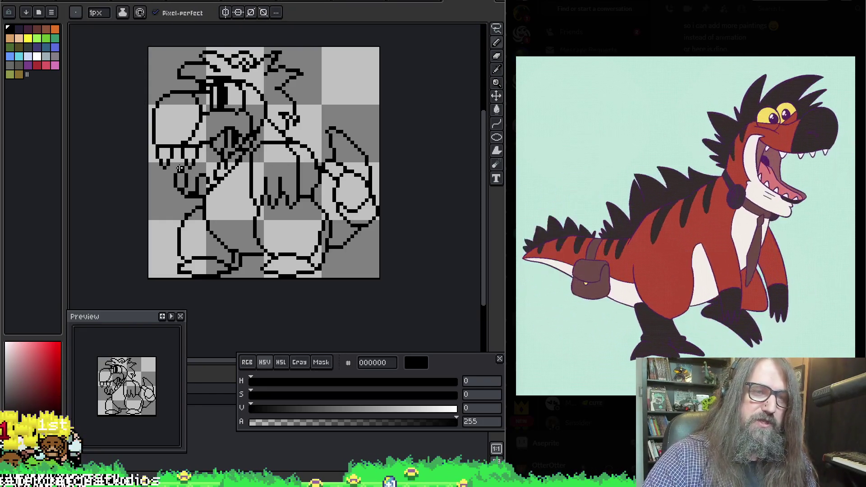
{"action": "key", "text": "e"}
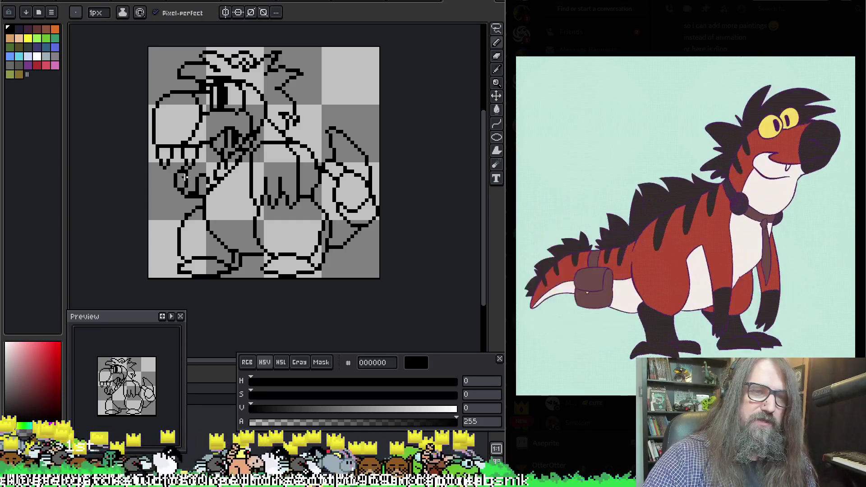
Step: Save the dinosaur drawing as an .aseprite file under the suggested name
{"action": "key", "text": "v"}
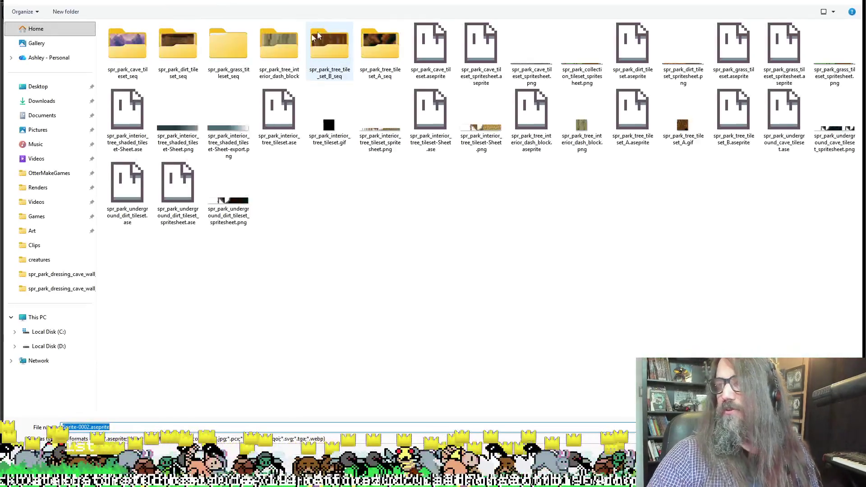
{"action": "key", "text": "b"}
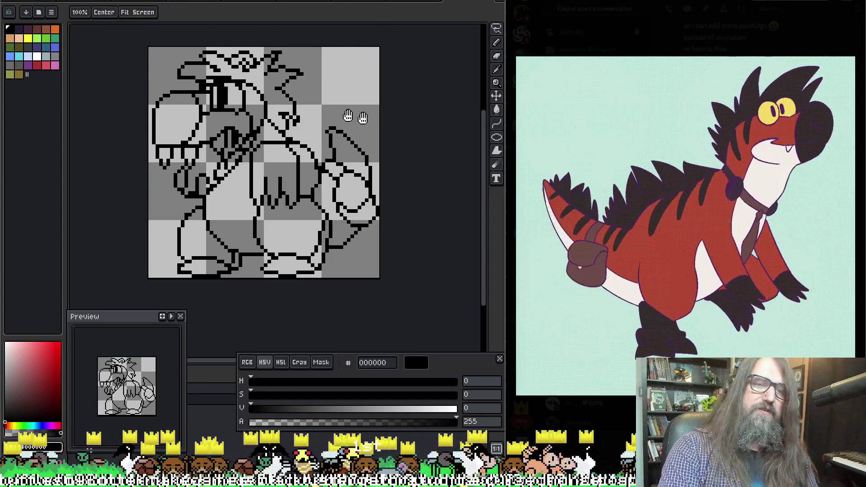
{"action": "key", "text": "e"}
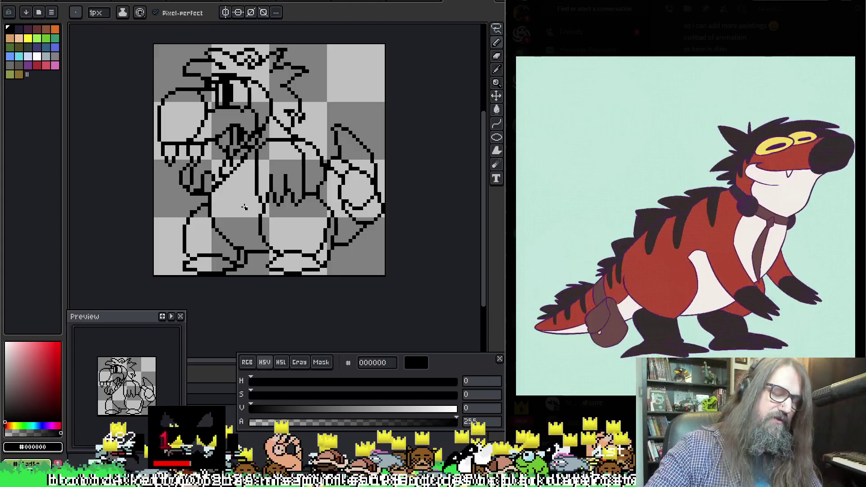
Step: Draw the arm outline below the toothy jaw in 1px black, erasing stray pixels
{"action": "key", "text": "b"}
{"action": "key", "text": "e"}
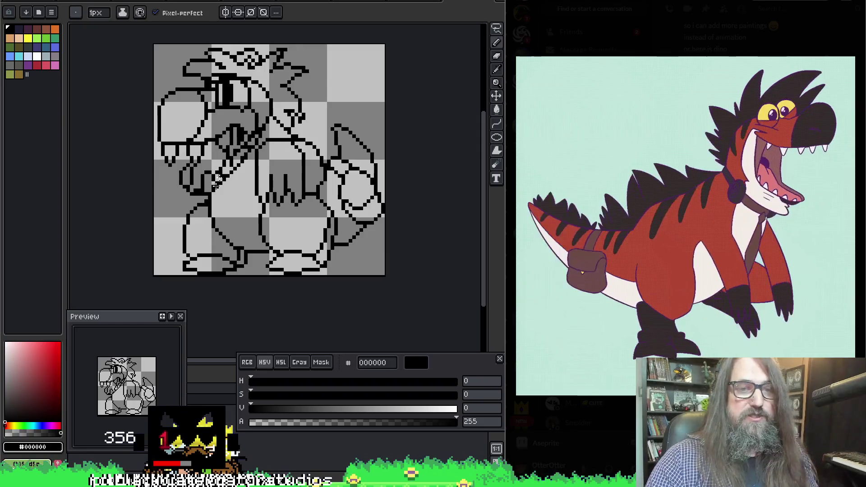
{"action": "key", "text": "b"}
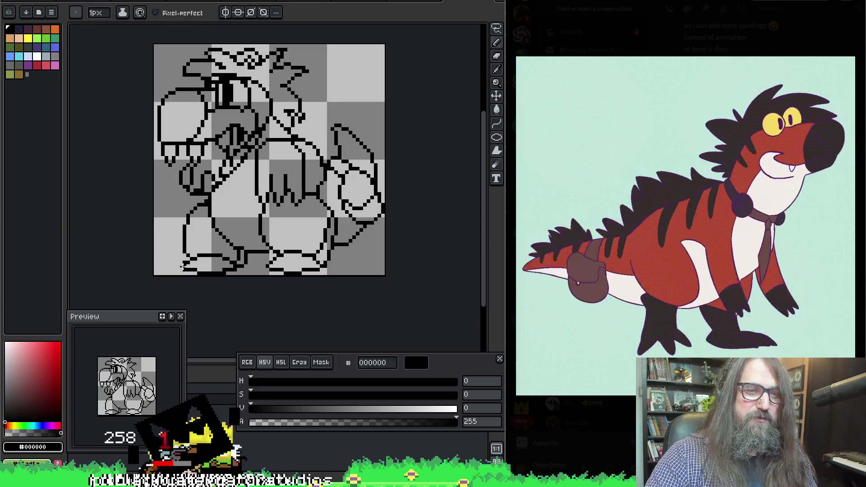
{"action": "key", "text": "i"}
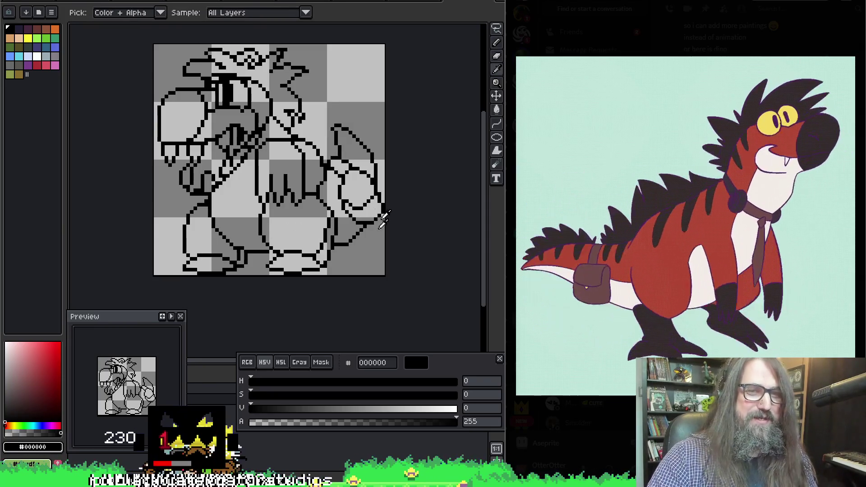
{"action": "key", "text": "b"}
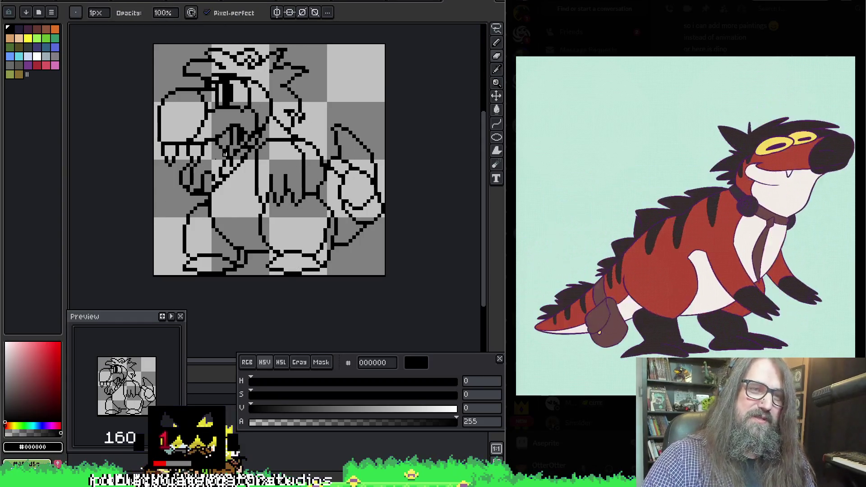
{"action": "key", "text": "e"}
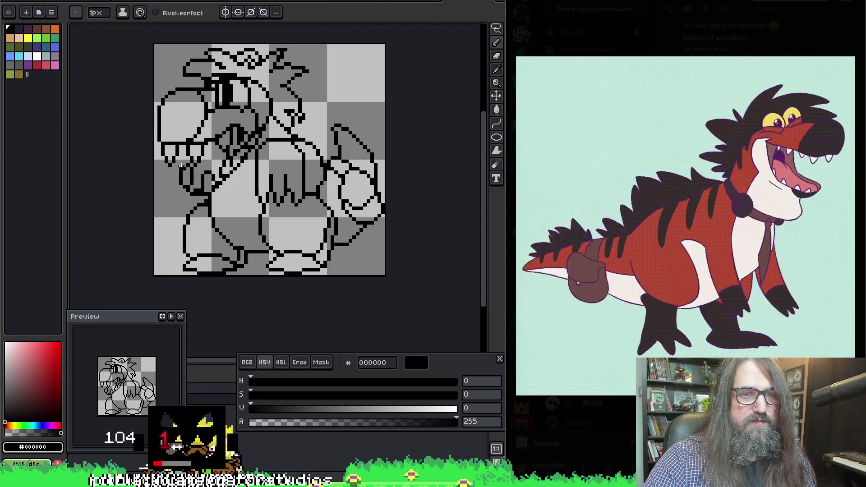
Step: Try vertical and diagonal strokes for the lower-left arm and hand, undoing both attempts
{"action": "left_click_drag", "start_coordinate": [179, 166], "coordinate": [174, 227]}
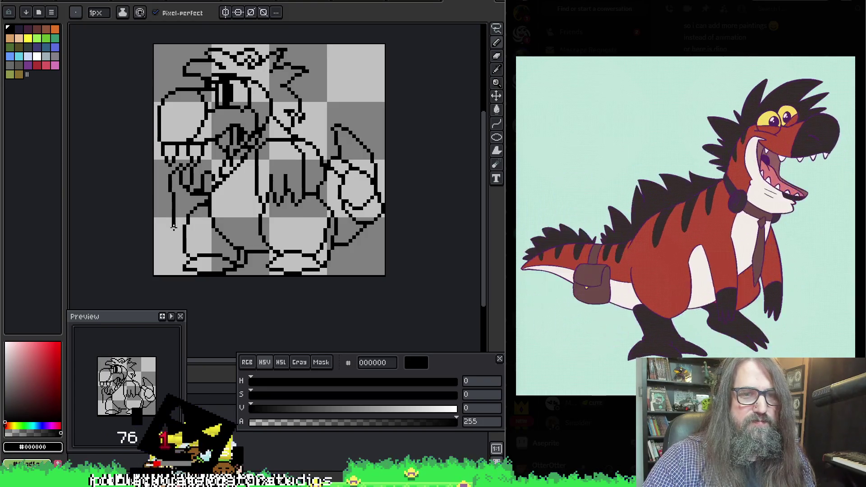
{"action": "key", "text": "ctrl"}
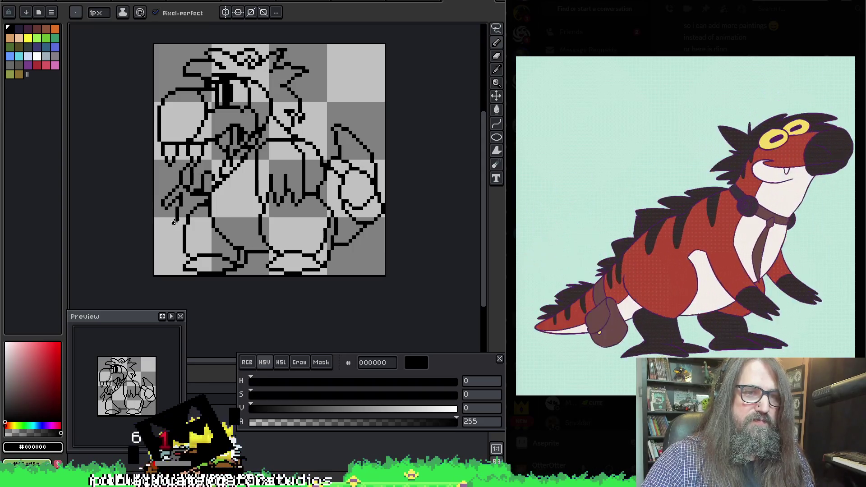
{"action": "key", "text": "ctrl+z"}
{"action": "mouse_move", "coordinate": [177, 186]}
{"action": "left_mouse_down"}
{"action": "mouse_move", "coordinate": [155, 208]}
{"action": "mouse_move", "coordinate": [171, 193]}
{"action": "mouse_move", "coordinate": [159, 208]}
{"action": "mouse_move", "coordinate": [180, 200]}
{"action": "mouse_move", "coordinate": [167, 226]}
{"action": "mouse_move", "coordinate": [176, 220]}
{"action": "mouse_move", "coordinate": [181, 228]}
{"action": "mouse_move", "coordinate": [201, 211]}
{"action": "mouse_move", "coordinate": [199, 197]}
{"action": "left_mouse_up"}
{"action": "key", "text": "ctrl+z"}
{"action": "key", "text": "ctrl+z"}
{"action": "key", "text": "ctrl+z"}
{"action": "key", "text": "e"}
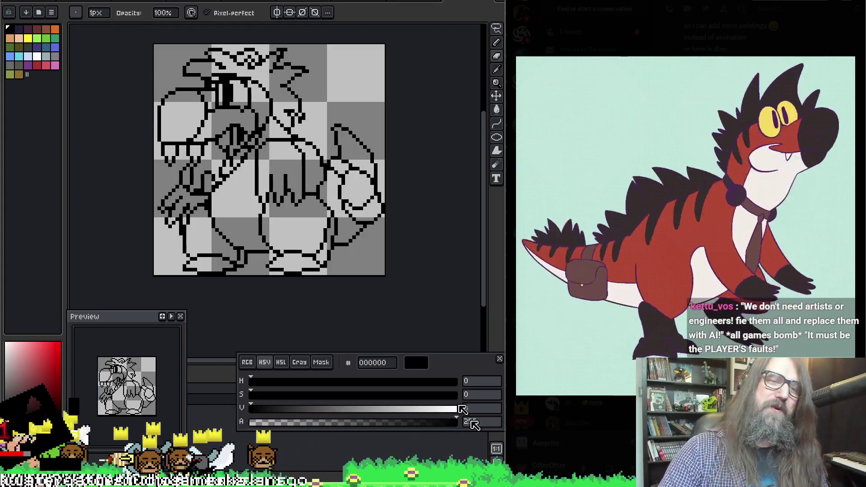
Step: Sample black and rework the outline pixels of the clawed left hand
{"action": "key", "text": "i"}
{"action": "key", "text": "b"}
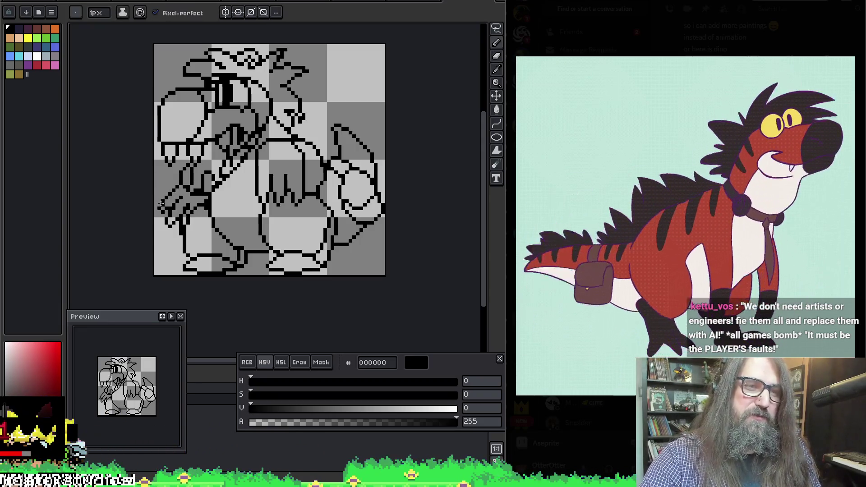
{"action": "key", "text": "e"}
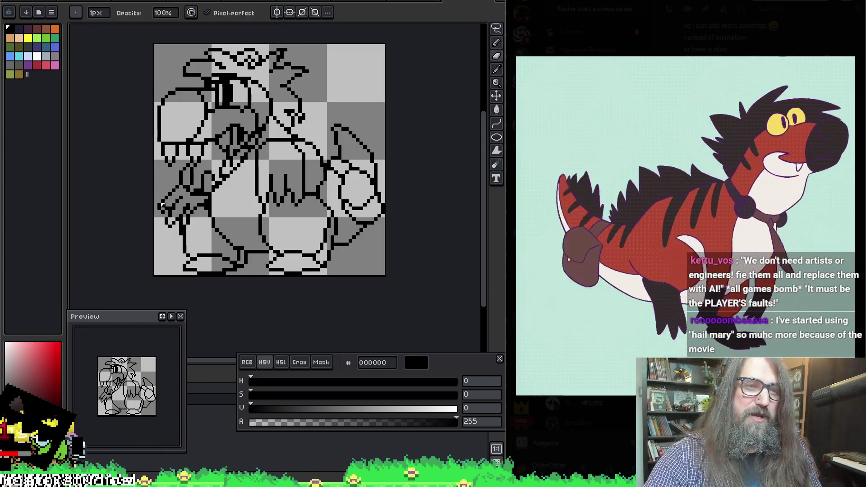
{"action": "key", "text": "b"}
{"action": "key", "text": "e"}
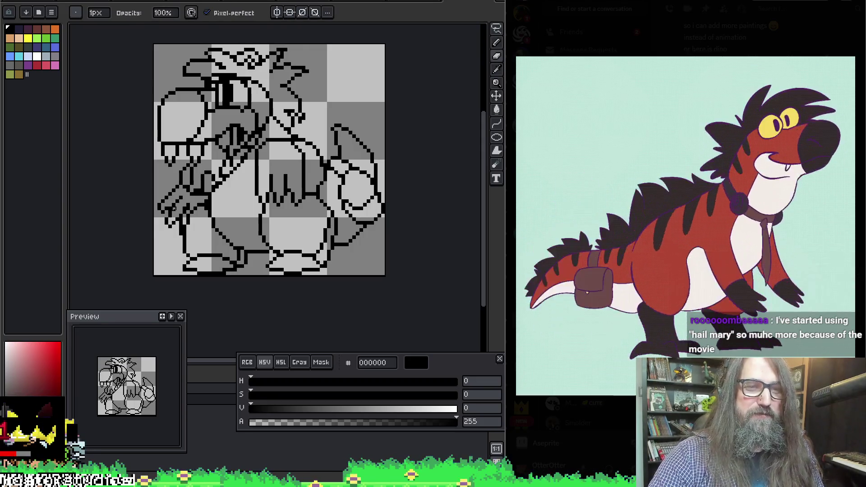
{"action": "key", "text": "b"}
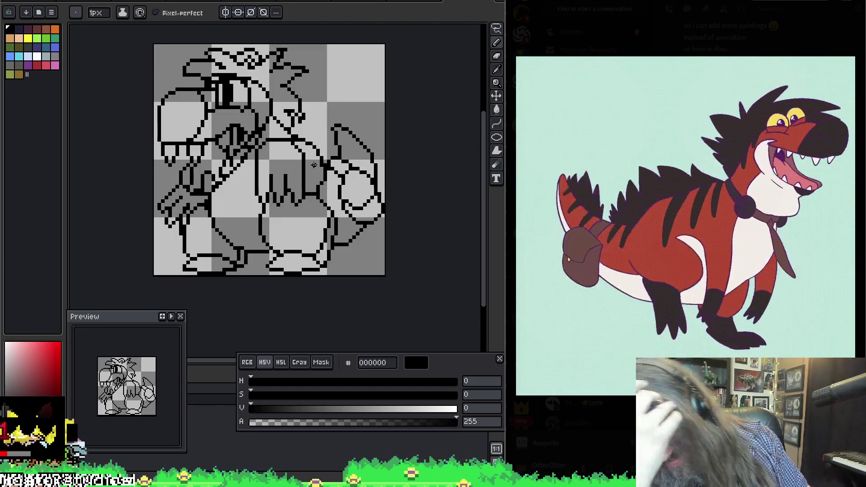
{"action": "key", "text": "e"}
{"action": "key", "text": "b"}
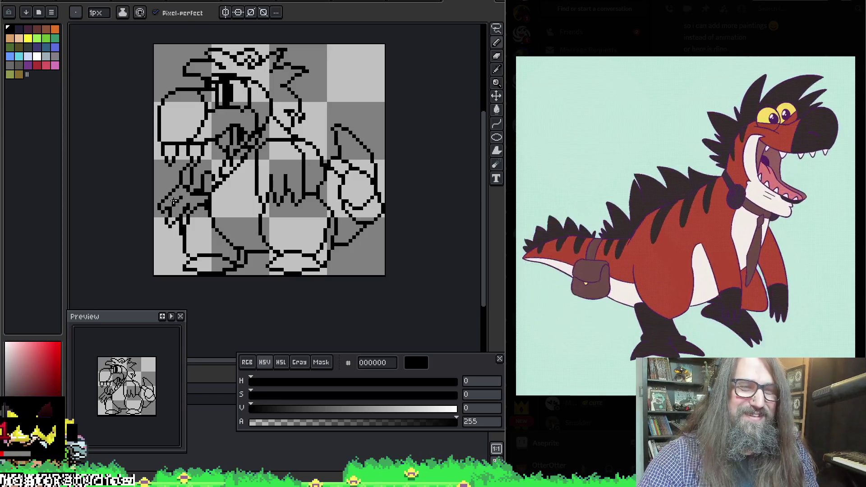
{"action": "key", "text": "e"}
{"action": "key", "text": "b"}
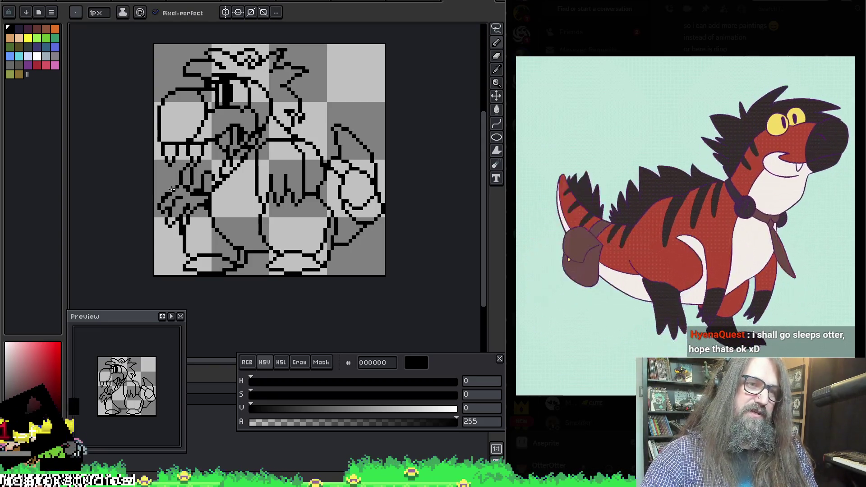
Step: Finish cleaning the hand's claw pixels, then shift the view down and right
{"action": "key", "text": "e"}
{"action": "key", "text": "b"}
{"action": "key", "text": "e"}
{"action": "key", "text": "b"}
{"action": "key", "text": "e"}
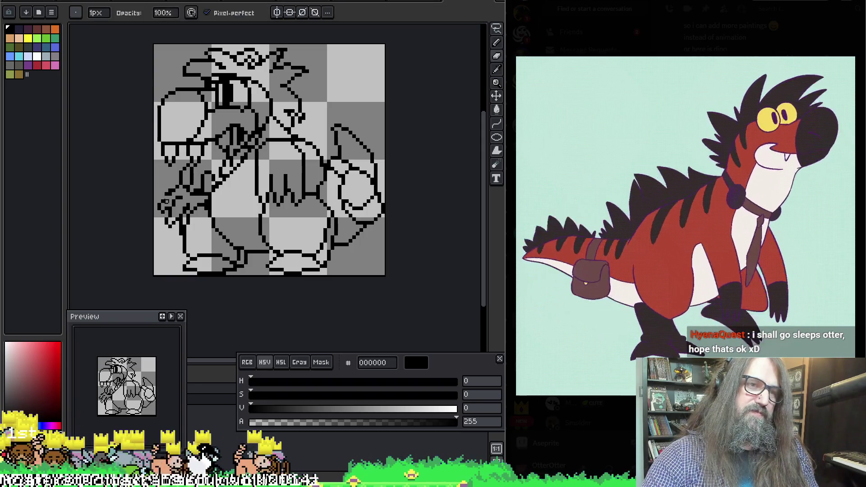
{"action": "key", "text": "b"}
{"action": "key", "text": "e"}
{"action": "key", "text": "b"}
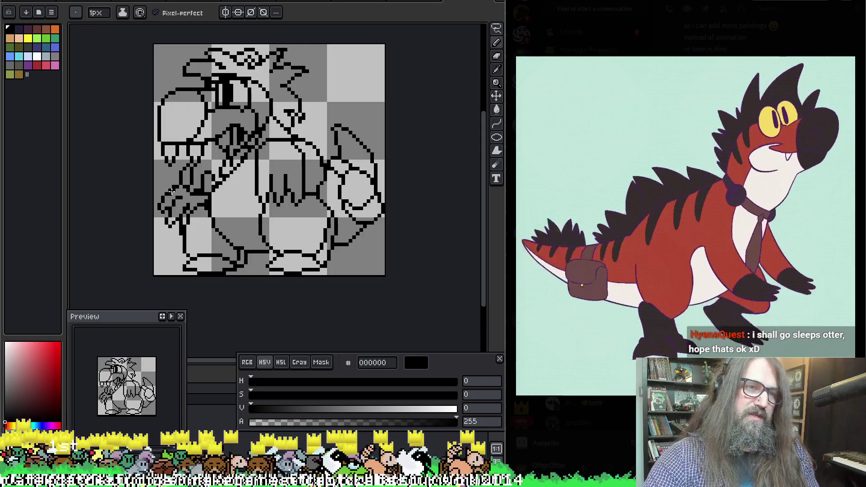
{"action": "key", "text": "e"}
{"action": "key", "text": "b"}
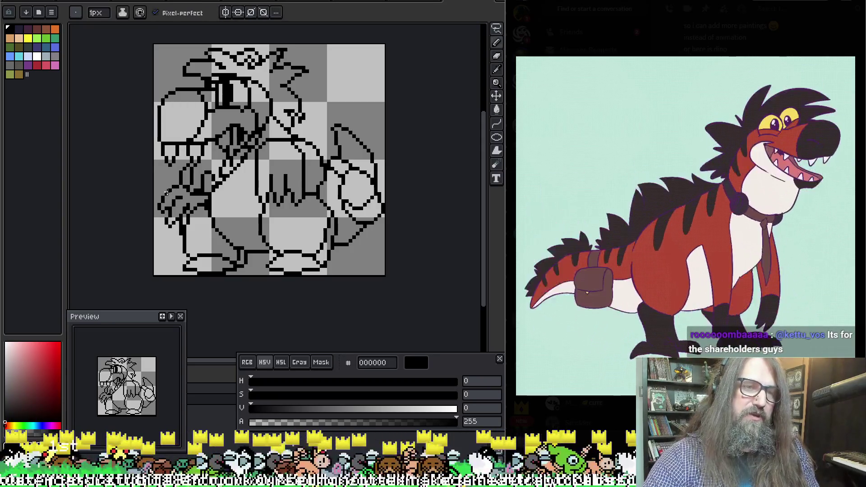
{"action": "key", "text": "e"}
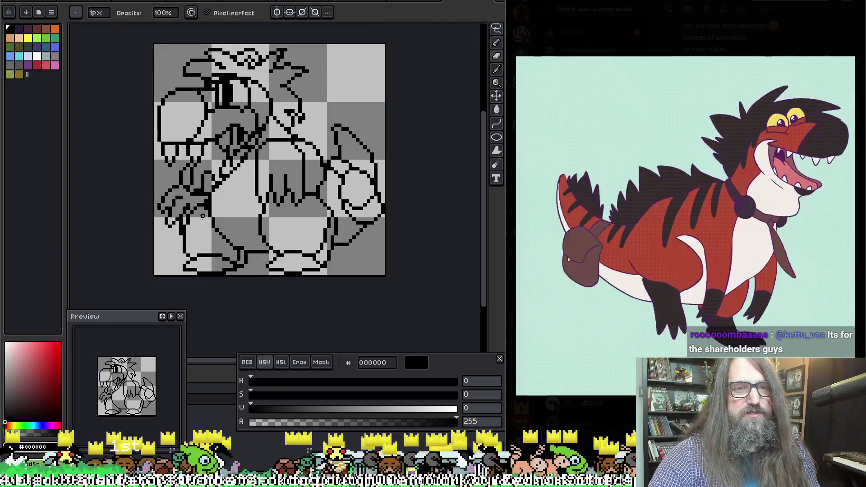
{"action": "key", "text": "b"}
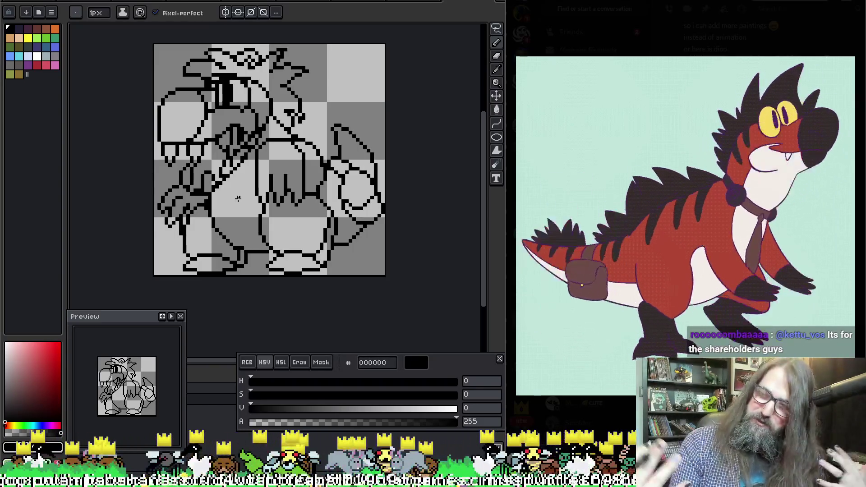
{"action": "key", "text": "b"}
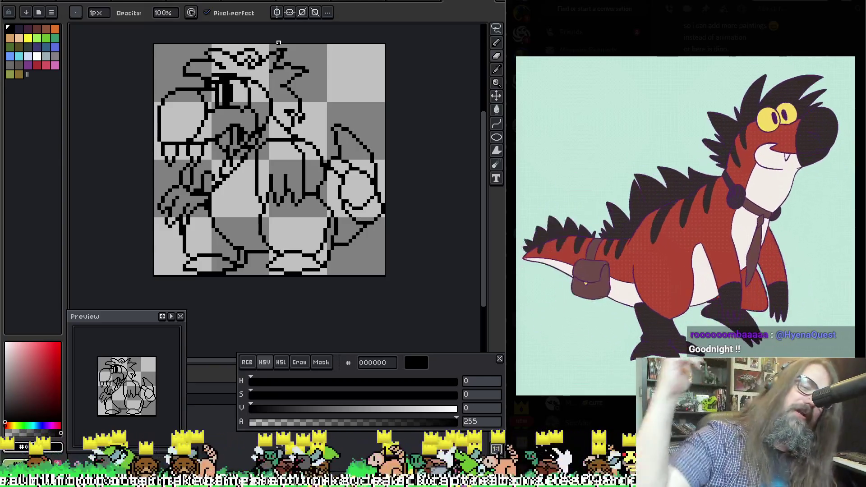
{"action": "left_click_drag", "start_coordinate": [297, 230], "coordinate": [314, 247]}
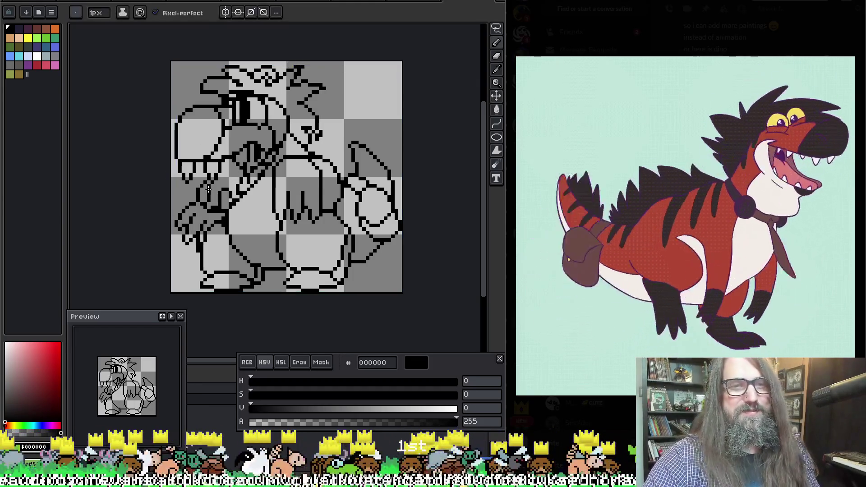
Step: Fix stray pixels around the eye and along the toothy jaw
{"action": "key", "text": "e"}
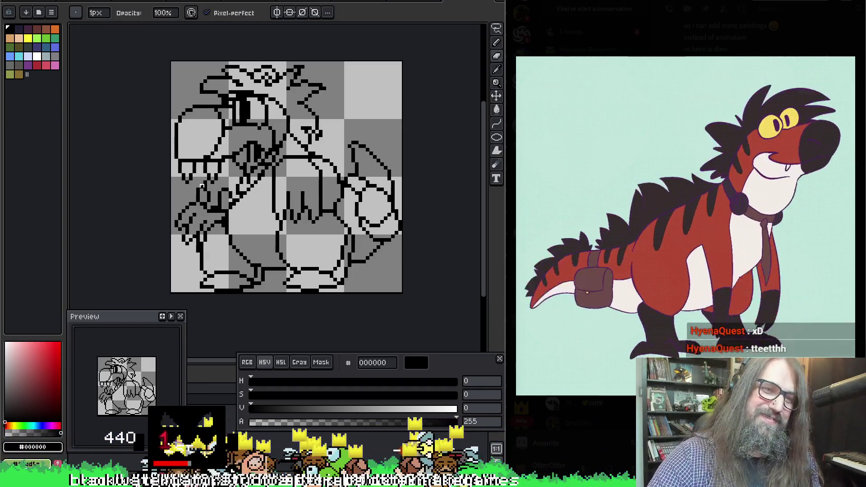
{"action": "key", "text": "e"}
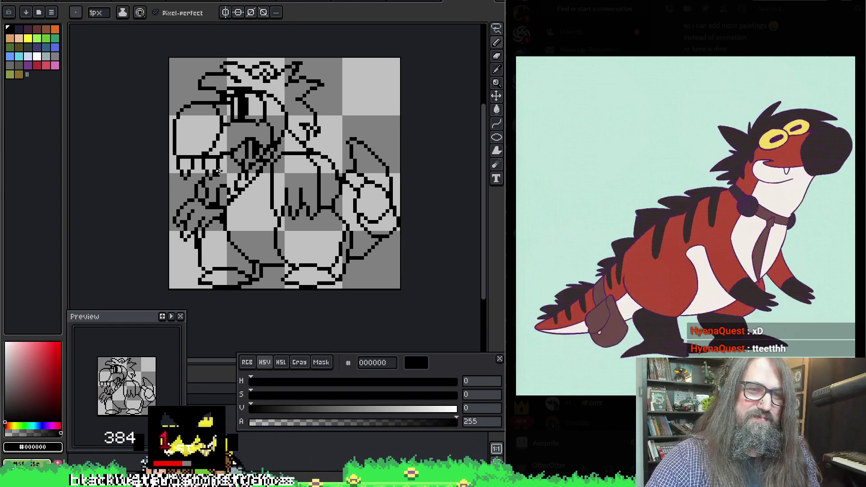
{"action": "key", "text": "h"}
{"action": "left_click_drag", "start_coordinate": [371, 204], "coordinate": [376, 206]}
{"action": "key", "text": "b"}
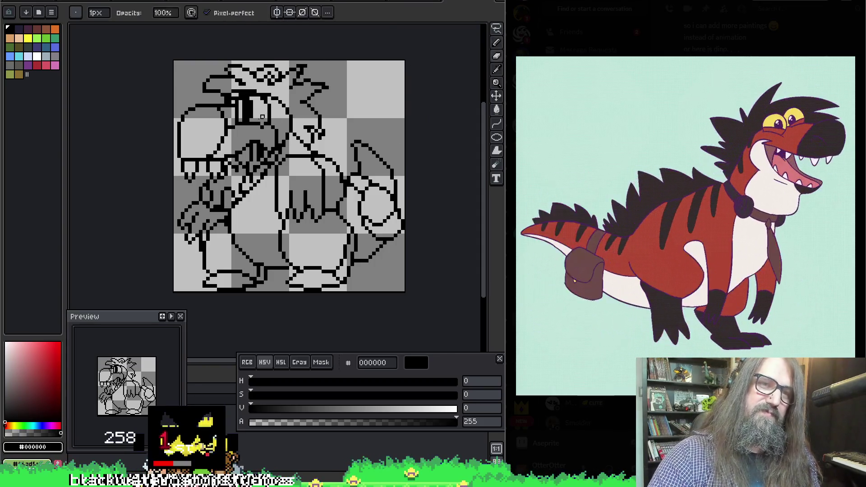
{"action": "key", "text": "e"}
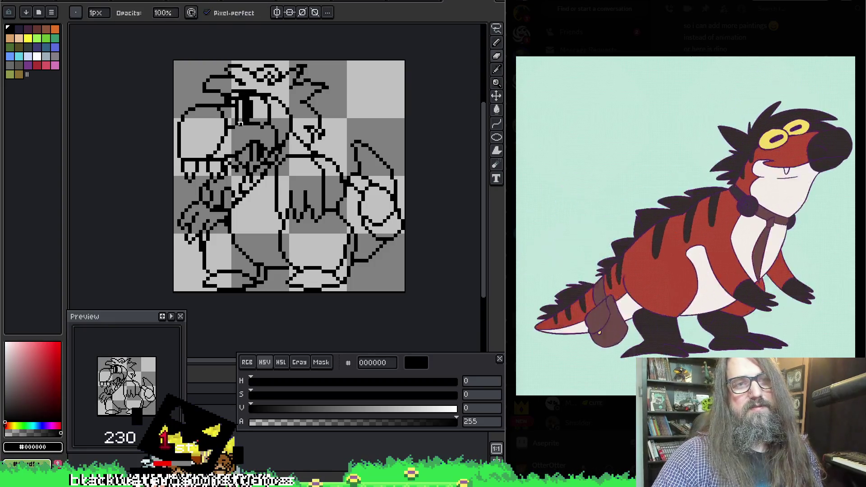
{"action": "key", "text": "b"}
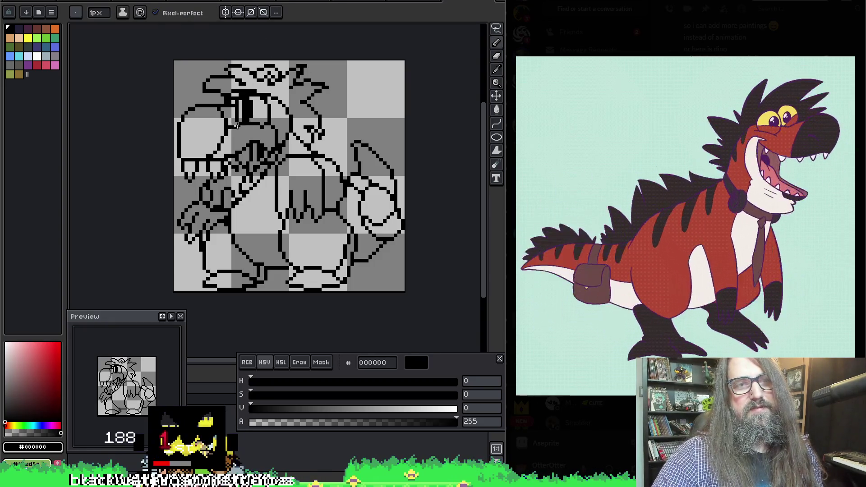
{"action": "key", "text": "e"}
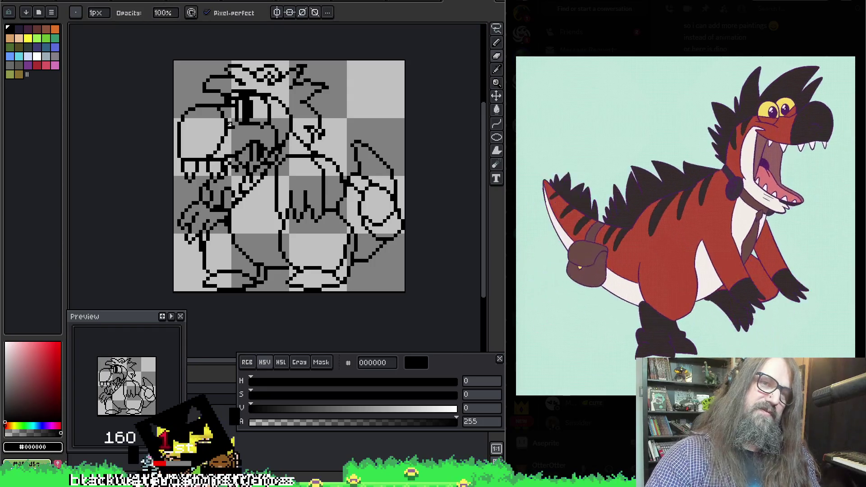
{"action": "key", "text": "b"}
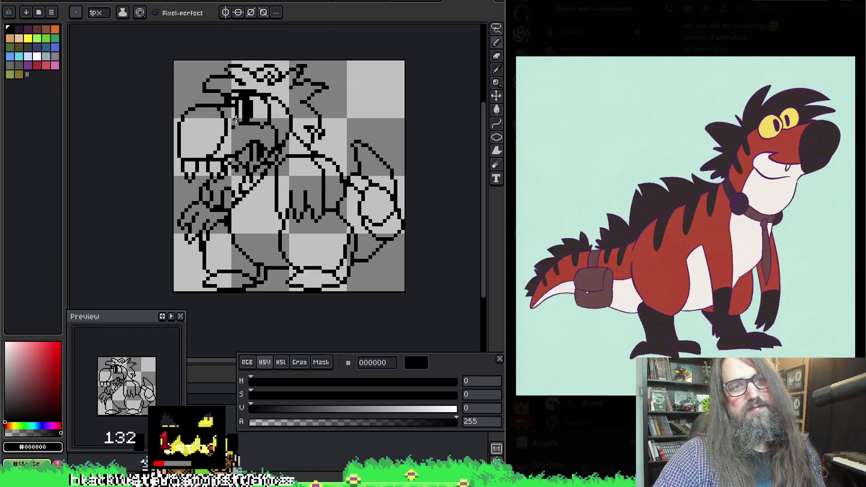
{"action": "key", "text": "e"}
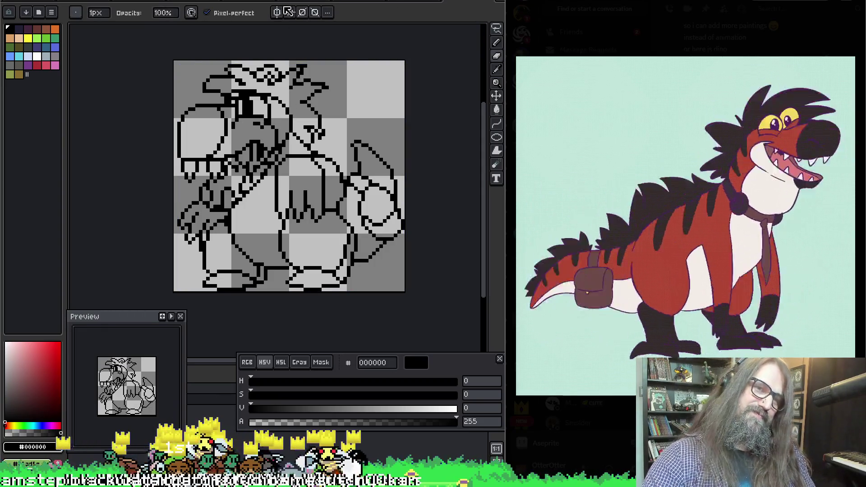
{"action": "mouse_move", "coordinate": [330, 159]}
{"action": "left_mouse_down"}
{"action": "mouse_move", "coordinate": [321, 130]}
{"action": "mouse_move", "coordinate": [318, 139]}
{"action": "left_mouse_up"}
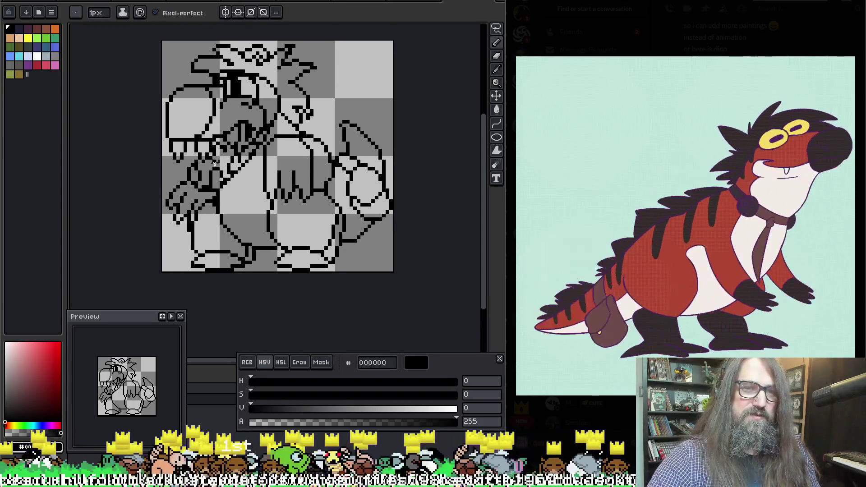
{"action": "scroll", "coordinate": [215, 165], "scroll_direction": "up", "scroll_amount": 1}
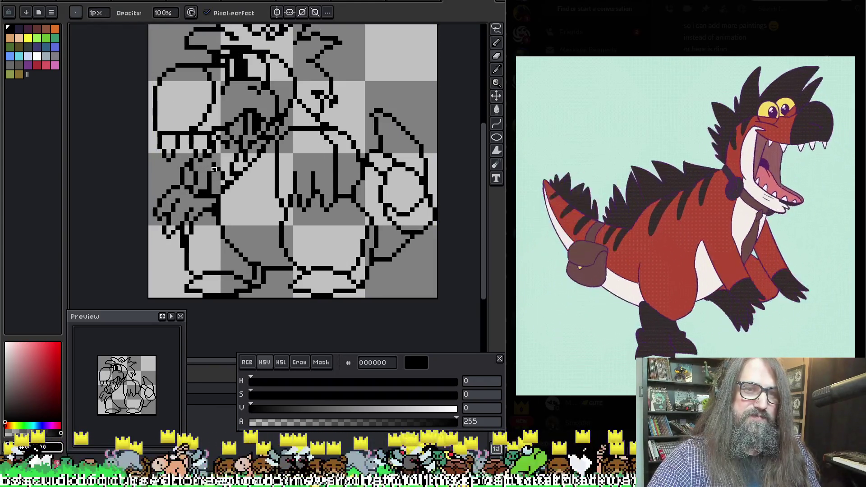
{"action": "key", "text": "e"}
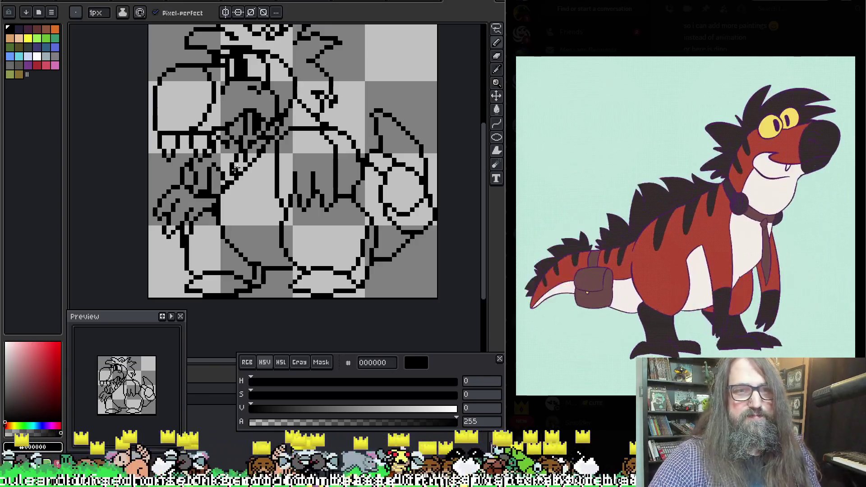
{"action": "key", "text": "space"}
{"action": "left_click_drag", "start_coordinate": [250, 123], "coordinate": [238, 142]}
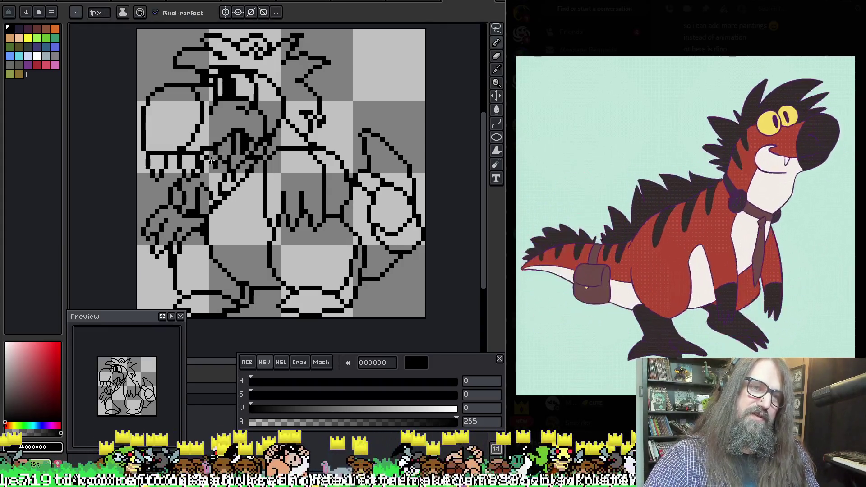
{"action": "left_click_drag", "start_coordinate": [239, 140], "coordinate": [260, 158]}
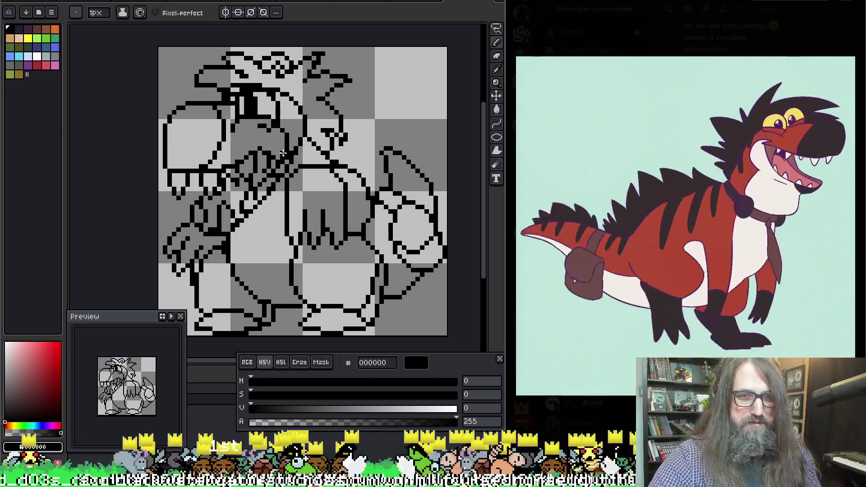
{"action": "mouse_move", "coordinate": [264, 148]}
{"action": "left_mouse_down"}
{"action": "mouse_move", "coordinate": [280, 125]}
{"action": "mouse_move", "coordinate": [259, 138]}
{"action": "left_mouse_up"}
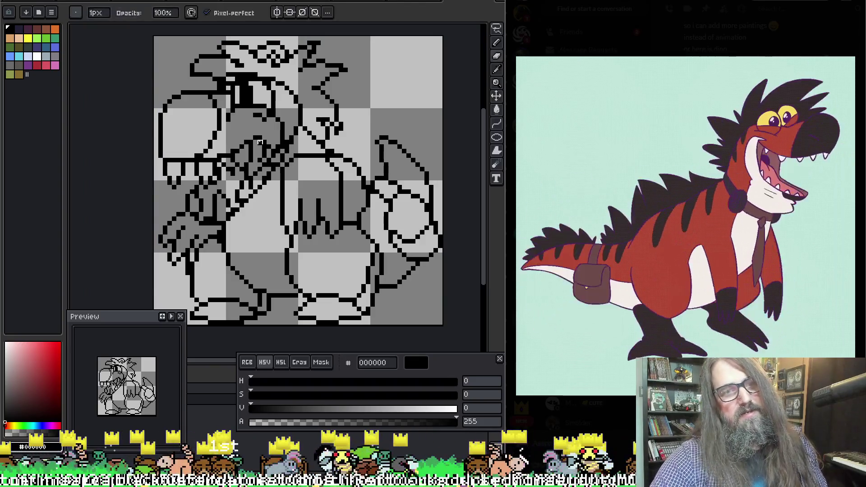
{"action": "left_click_drag", "start_coordinate": [264, 142], "coordinate": [284, 156]}
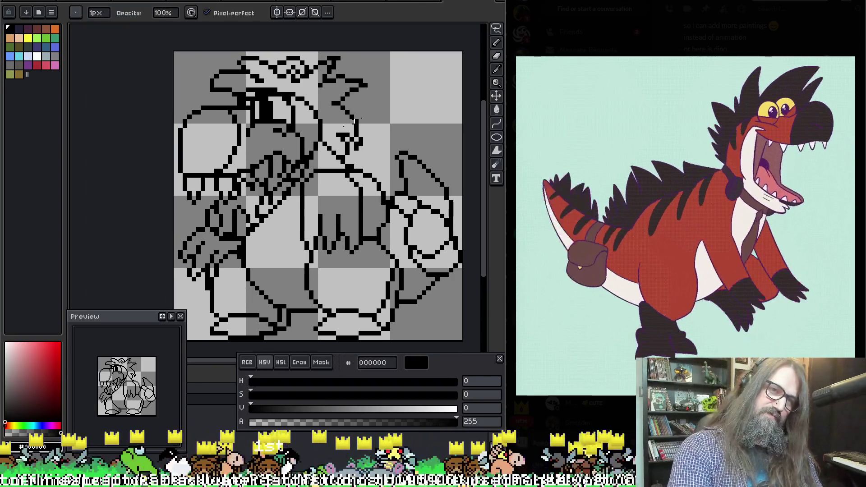
{"action": "scroll", "coordinate": [297, 176], "scroll_direction": "down", "scroll_amount": 2}
{"action": "scroll", "coordinate": [301, 176], "scroll_direction": "up", "scroll_amount": 3}
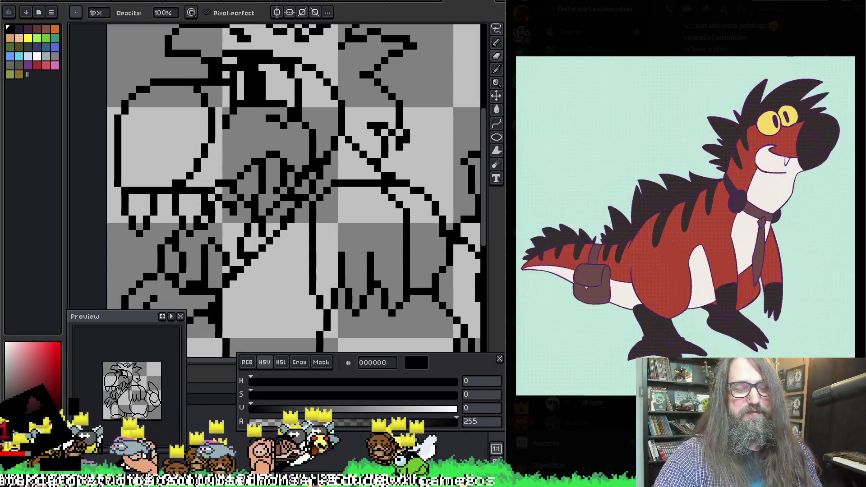
{"action": "key", "text": "ctrl+s"}
{"action": "key", "text": "Return"}
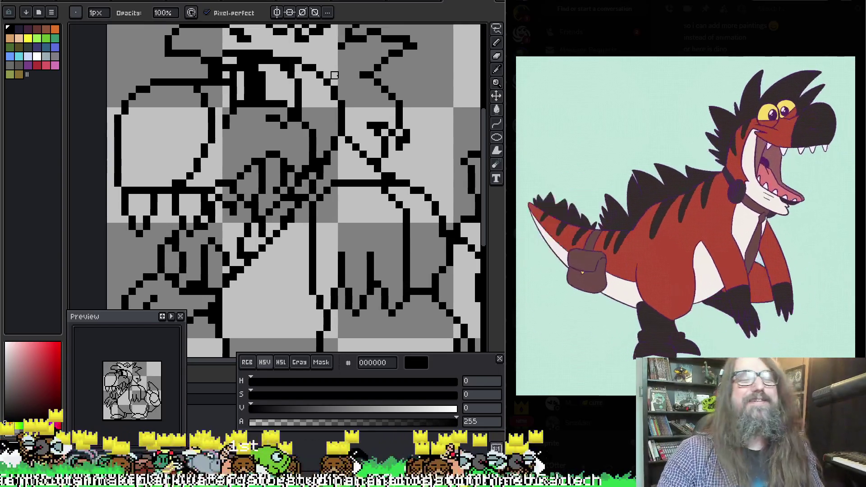
{"action": "key", "text": "b"}
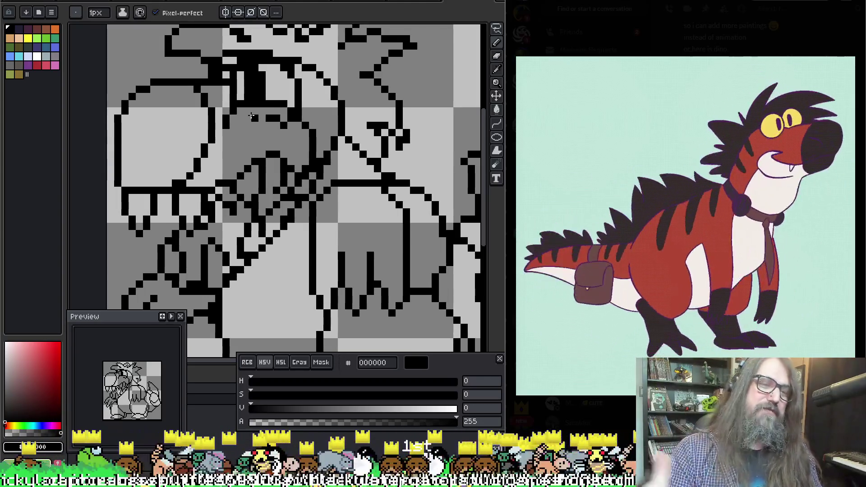
{"action": "key", "text": "h"}
{"action": "mouse_move", "coordinate": [295, 205]}
{"action": "left_mouse_down"}
{"action": "mouse_move", "coordinate": [316, 171]}
{"action": "mouse_move", "coordinate": [372, 212]}
{"action": "mouse_move", "coordinate": [228, 195]}
{"action": "left_mouse_up"}
{"action": "key", "text": "b"}
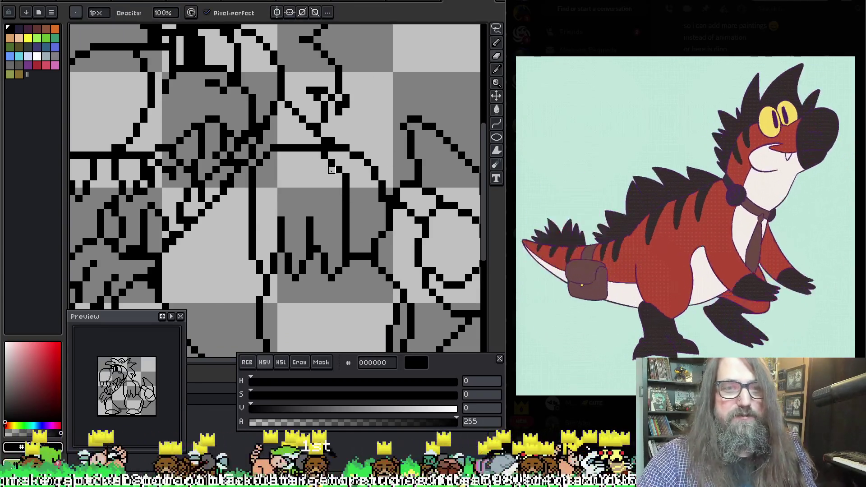
{"action": "scroll", "coordinate": [339, 210], "scroll_direction": "down", "scroll_amount": 2}
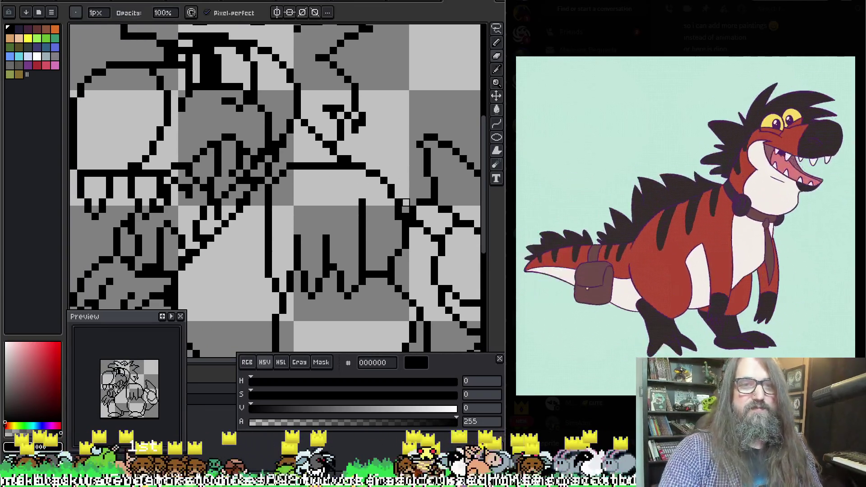
{"action": "scroll", "coordinate": [340, 209], "scroll_direction": "down", "scroll_amount": 1}
{"action": "left_click_drag", "start_coordinate": [340, 210], "coordinate": [335, 172]}
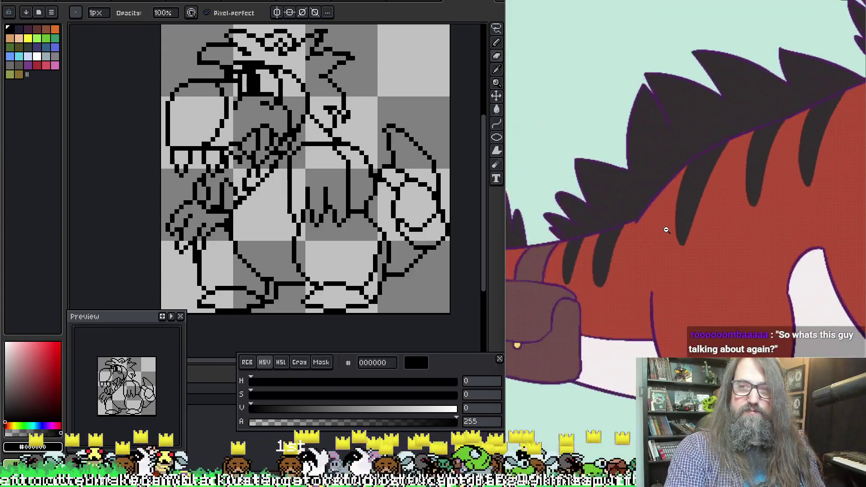
Step: Copy the reference animation's link from its right-click menu in Discord
{"action": "right_click", "coordinate": [662, 230]}
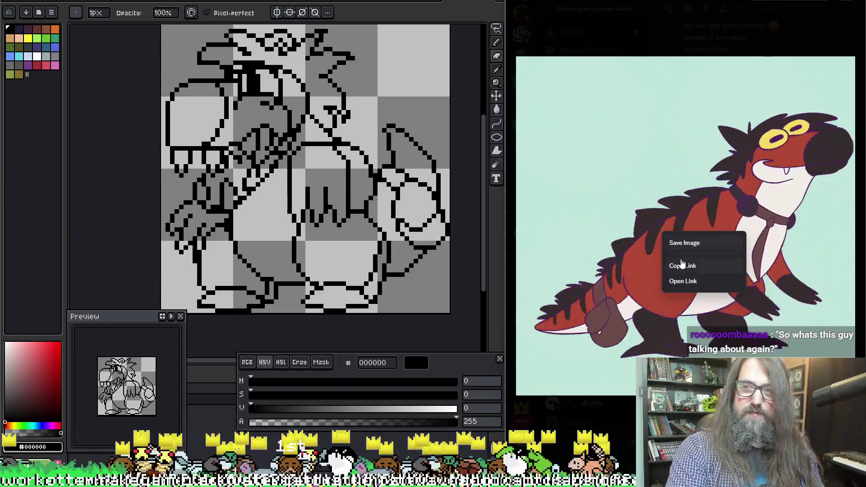
{"action": "left_click", "coordinate": [686, 245]}
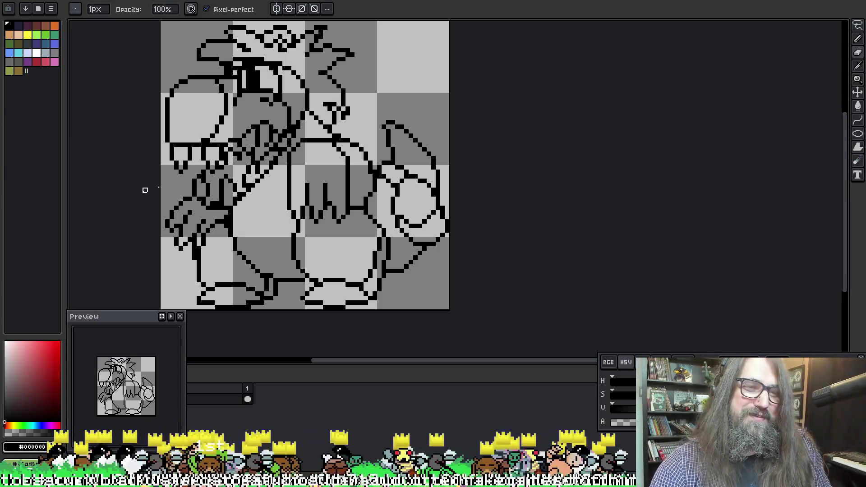
{"action": "left_click", "coordinate": [189, 194], "text": "alt"}
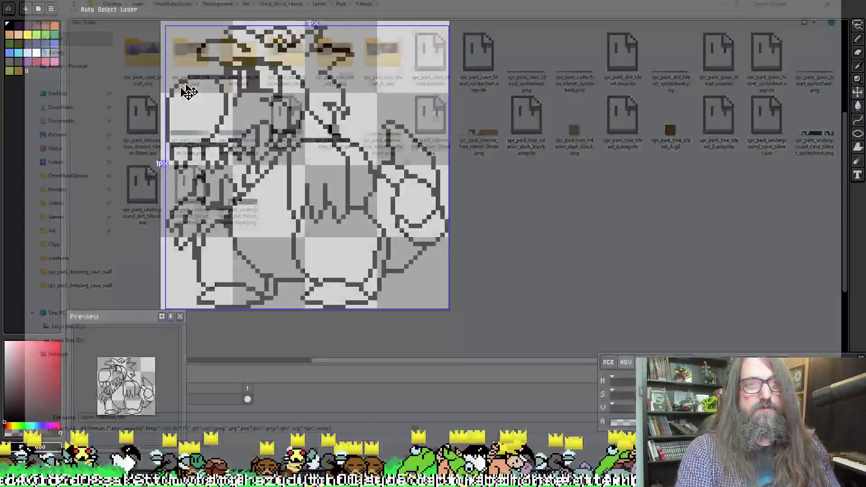
{"action": "scroll", "coordinate": [244, 209], "scroll_direction": "down", "scroll_amount": 2}
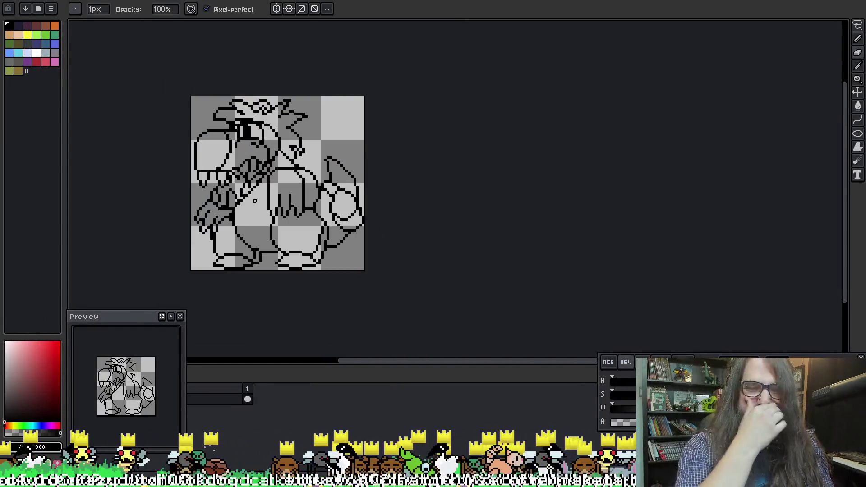
{"action": "scroll", "coordinate": [180, 110], "scroll_direction": "up", "scroll_amount": 2}
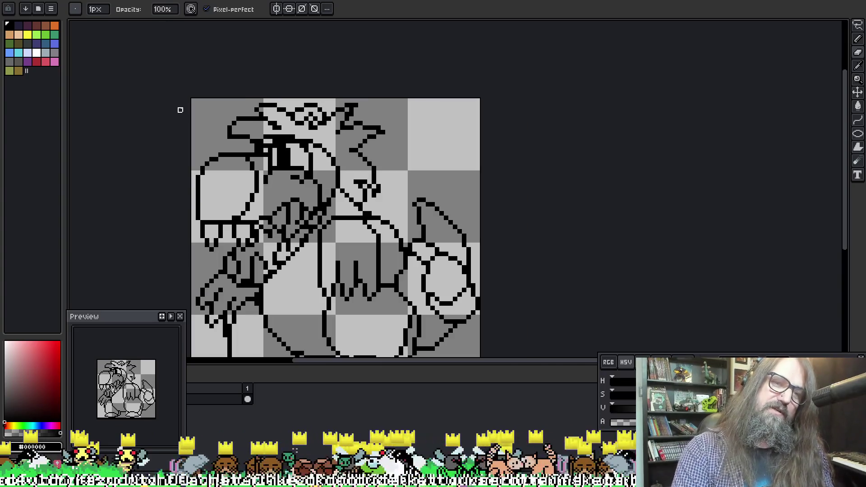
{"action": "scroll", "coordinate": [180, 110], "scroll_direction": "up", "scroll_amount": 2}
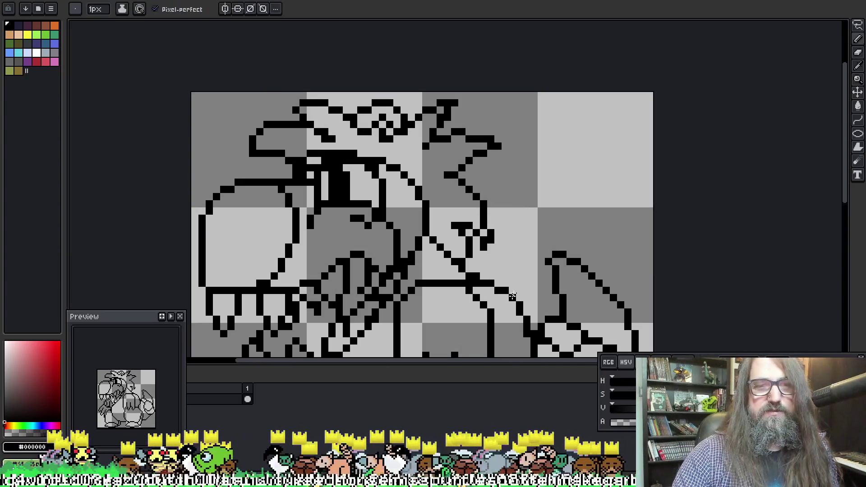
{"action": "left_click_drag", "start_coordinate": [342, 292], "coordinate": [348, 283]}
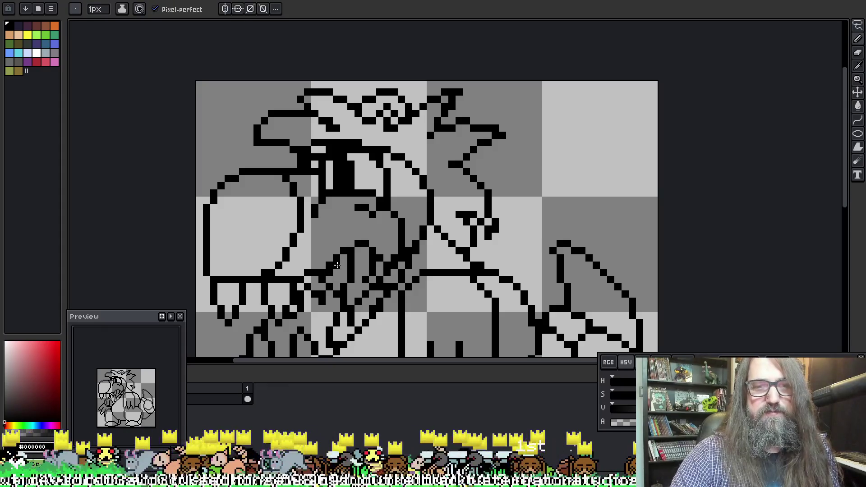
{"action": "key", "text": "e"}
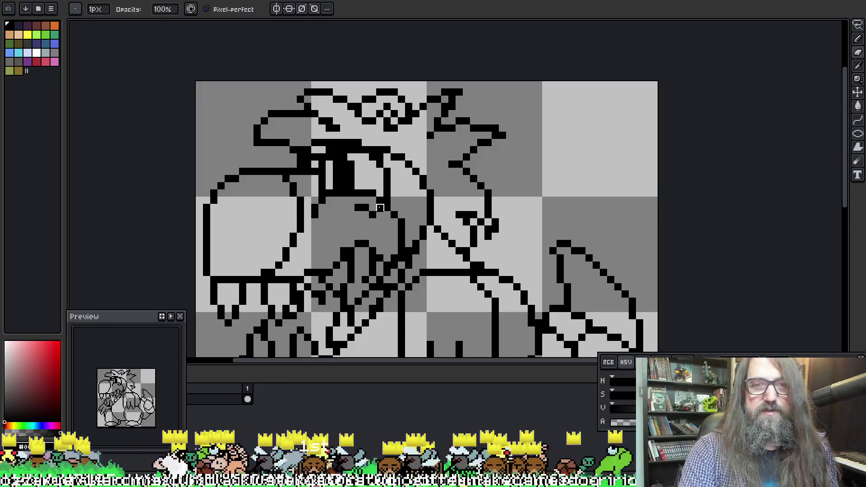
{"action": "scroll", "coordinate": [380, 208], "scroll_direction": "down", "scroll_amount": 4}
{"action": "scroll", "coordinate": [347, 200], "scroll_direction": "up", "scroll_amount": 3}
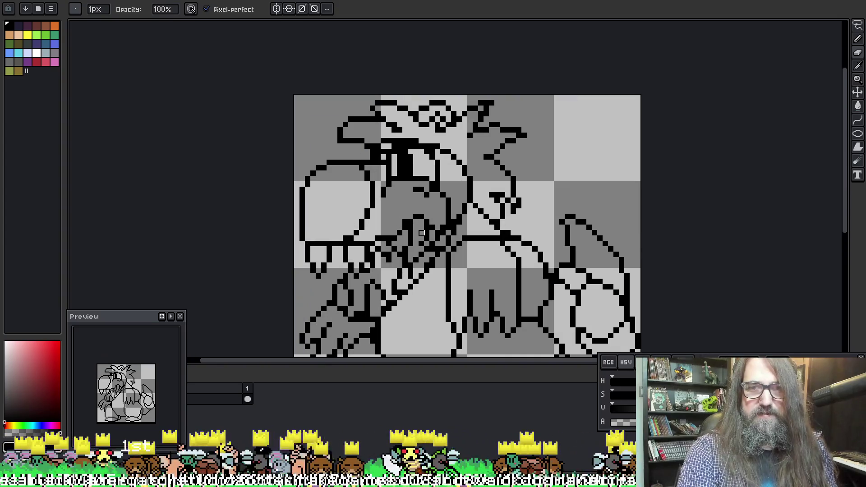
{"action": "scroll", "coordinate": [406, 223], "scroll_direction": "down", "scroll_amount": 3}
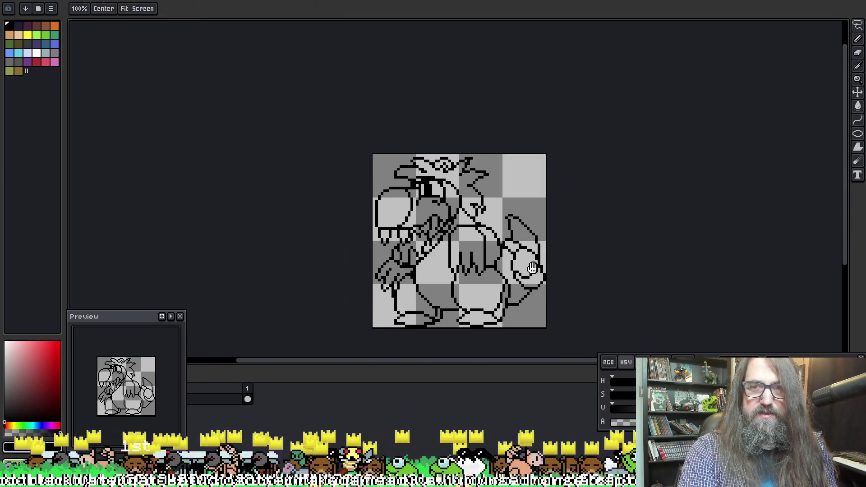
{"action": "scroll", "coordinate": [357, 202], "scroll_direction": "up", "scroll_amount": 3}
{"action": "scroll", "coordinate": [356, 202], "scroll_direction": "up", "scroll_amount": 3}
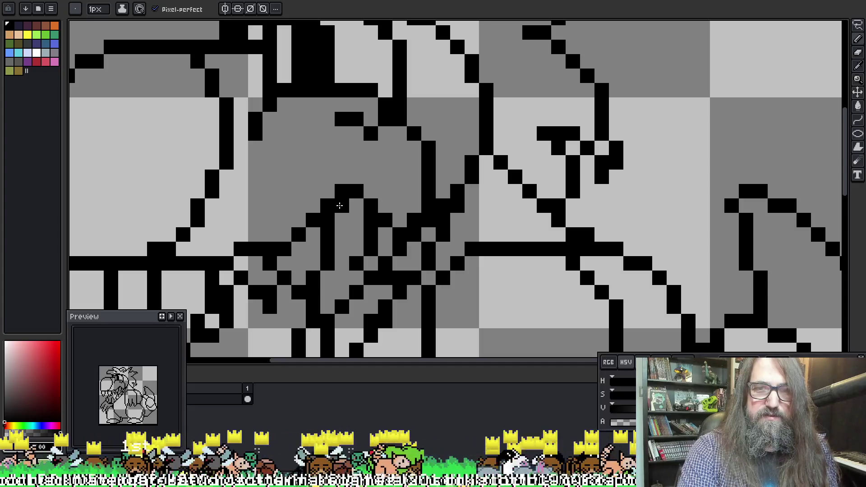
{"action": "scroll", "coordinate": [383, 176], "scroll_direction": "down", "scroll_amount": 5}
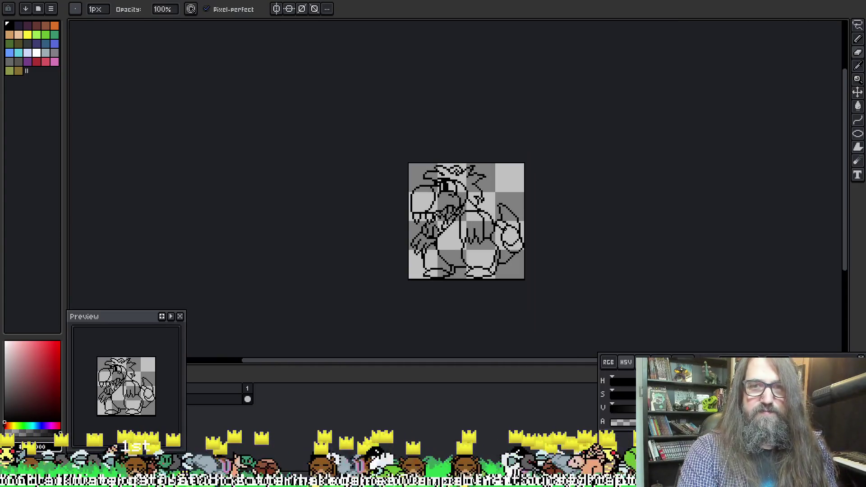
{"action": "scroll", "coordinate": [432, 203], "scroll_direction": "up", "scroll_amount": 5}
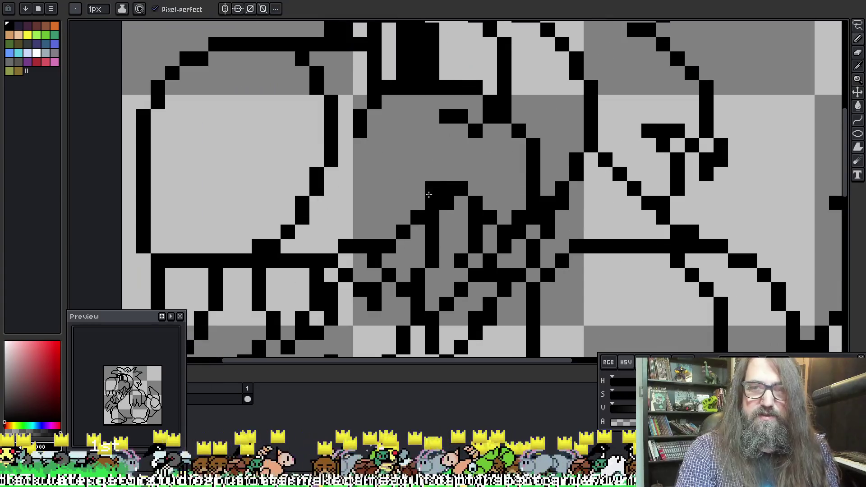
{"action": "scroll", "coordinate": [432, 204], "scroll_direction": "down", "scroll_amount": 5}
{"action": "scroll", "coordinate": [447, 193], "scroll_direction": "up", "scroll_amount": 5}
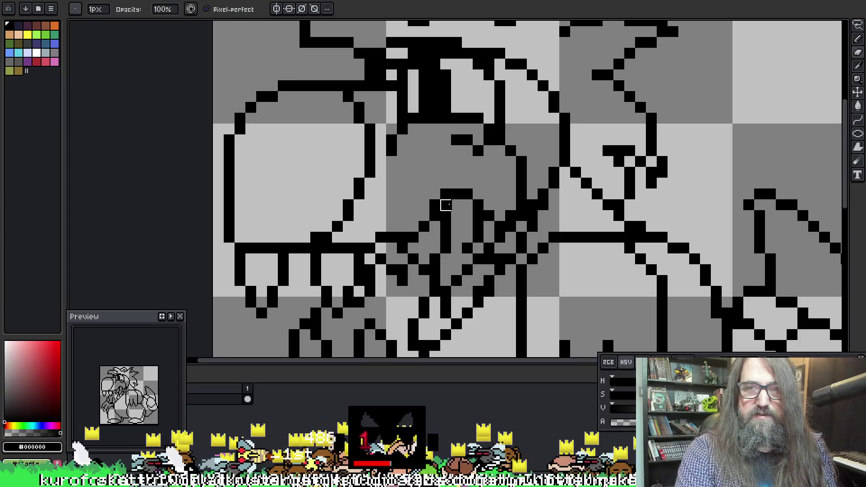
{"action": "scroll", "coordinate": [469, 213], "scroll_direction": "down", "scroll_amount": 5}
{"action": "scroll", "coordinate": [492, 239], "scroll_direction": "up", "scroll_amount": 3}
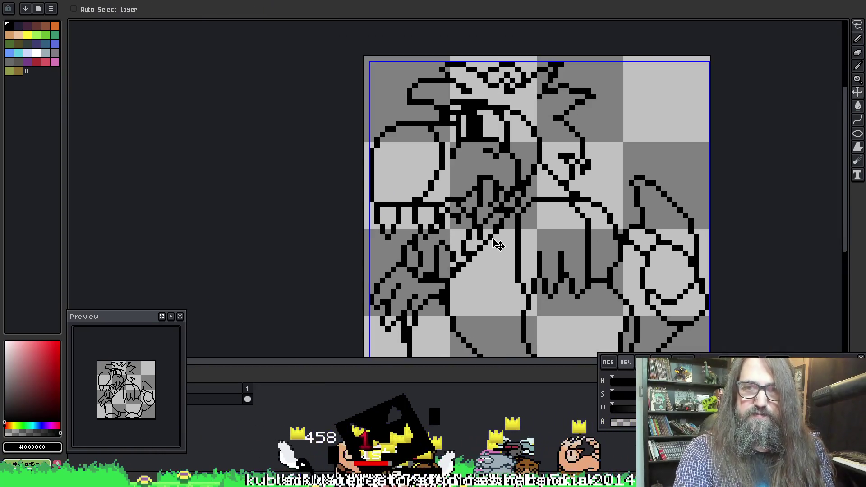
{"action": "scroll", "coordinate": [543, 167], "scroll_direction": "down", "scroll_amount": 1}
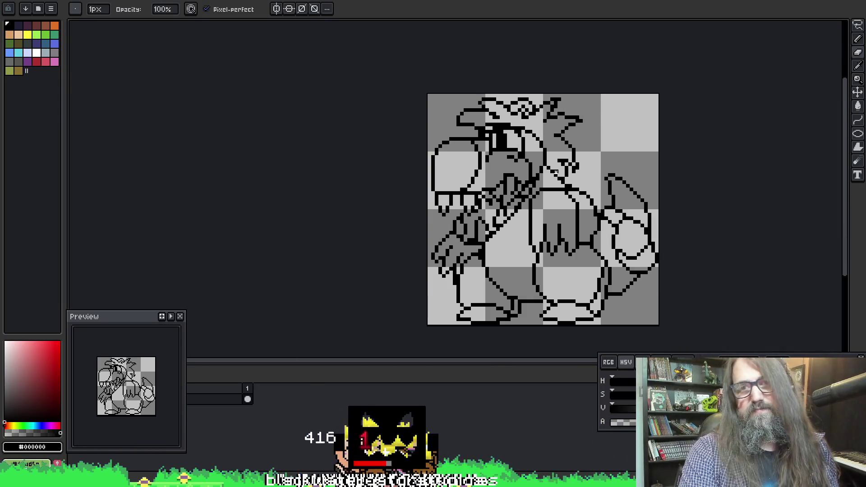
{"action": "key", "text": "e"}
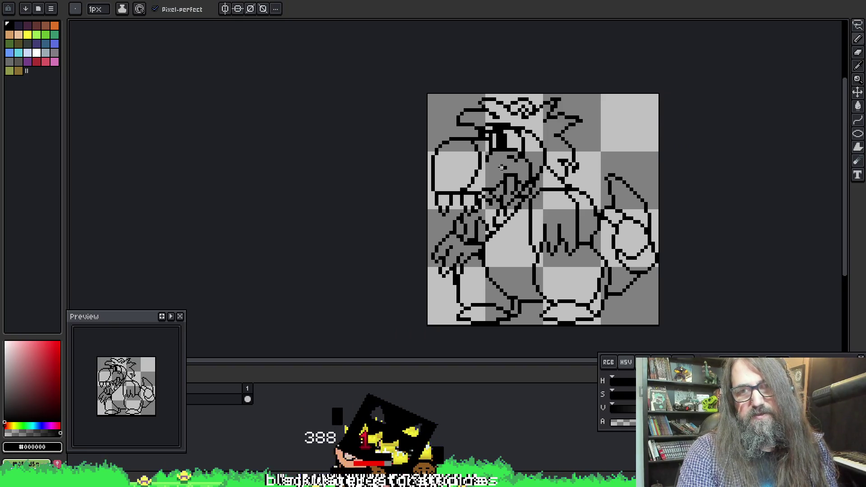
{"action": "key", "text": "b"}
{"action": "key", "text": "v"}
Step: Recentre the sprite and save it as Sprite-0002.aseprite
{"action": "left_click_drag", "start_coordinate": [539, 208], "coordinate": [494, 222]}
{"action": "key", "text": "ctrl+s"}
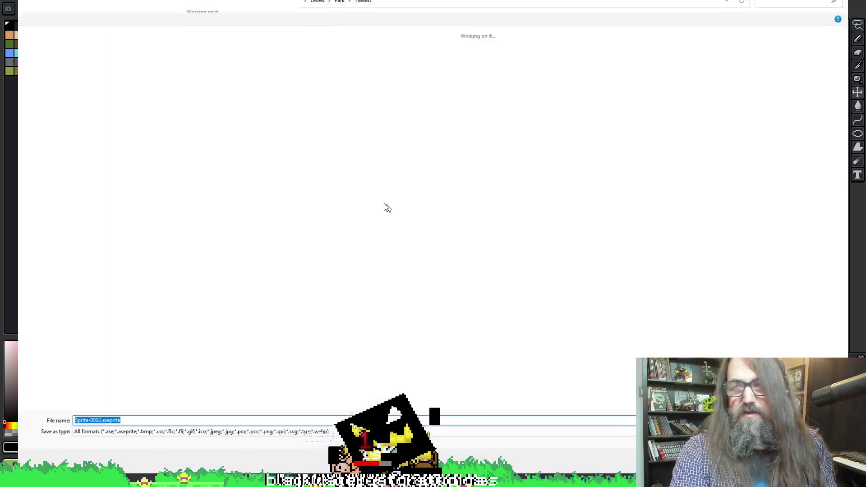
{"action": "key", "text": "Return"}
{"action": "key", "text": "b"}
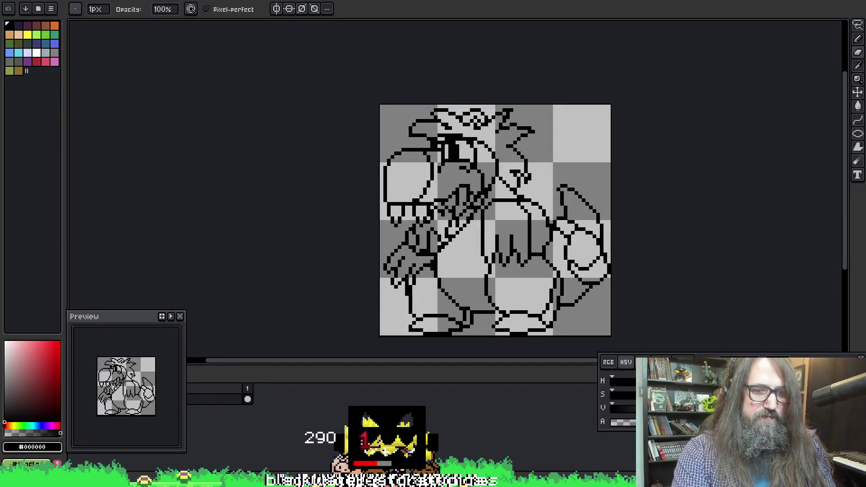
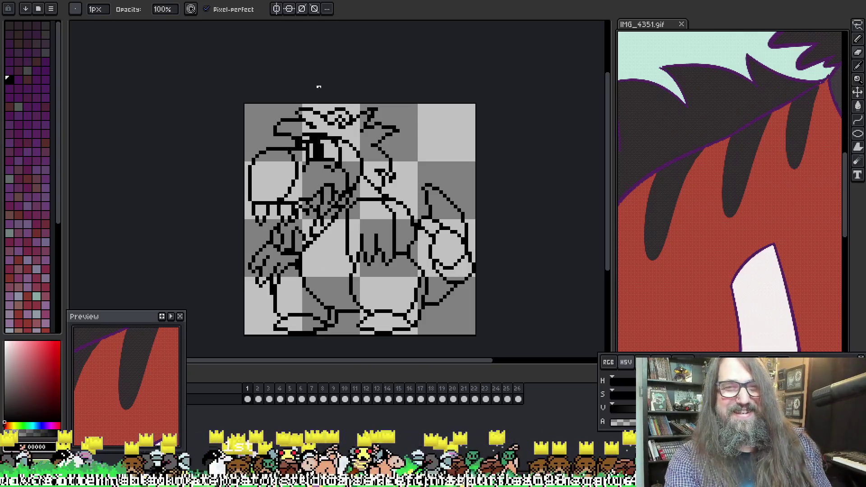
Step: Make the uncoloured line-art dinosaur sprite the active document and return to the Pencil tool
{"action": "left_click", "coordinate": [326, 66]}
{"action": "key", "text": "v"}
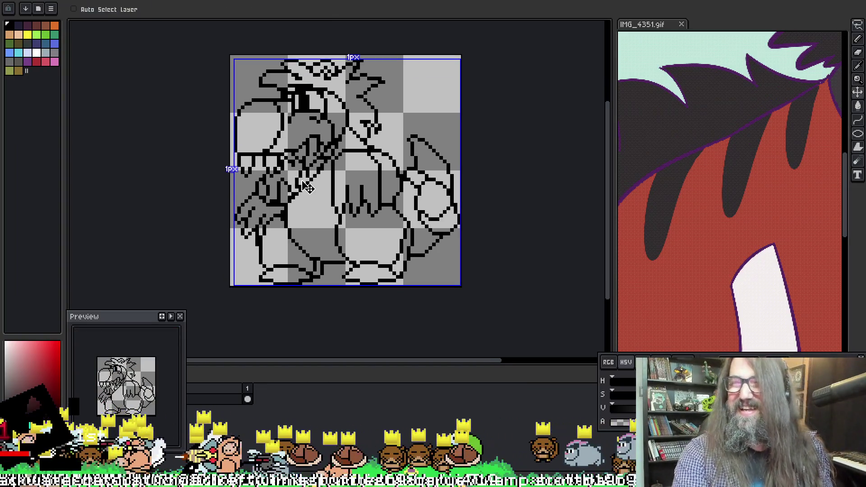
{"action": "key", "text": "super+e"}
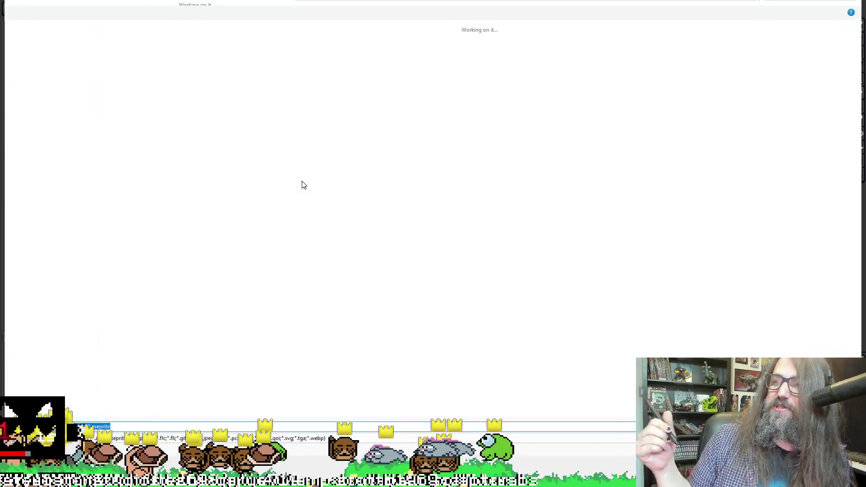
{"action": "key", "text": "alt+Tab"}
{"action": "key", "text": "b"}
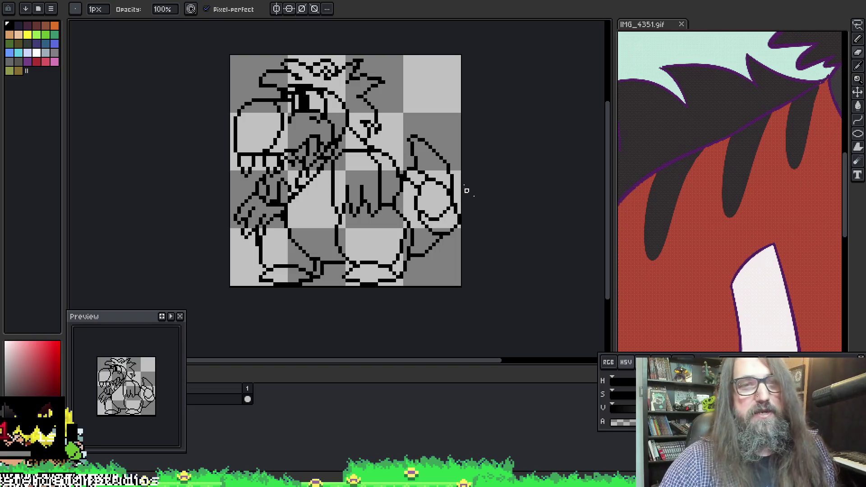
Step: Sample a colour from the reference and test a fill, undoing the accidental background fill
{"action": "key", "text": "g"}
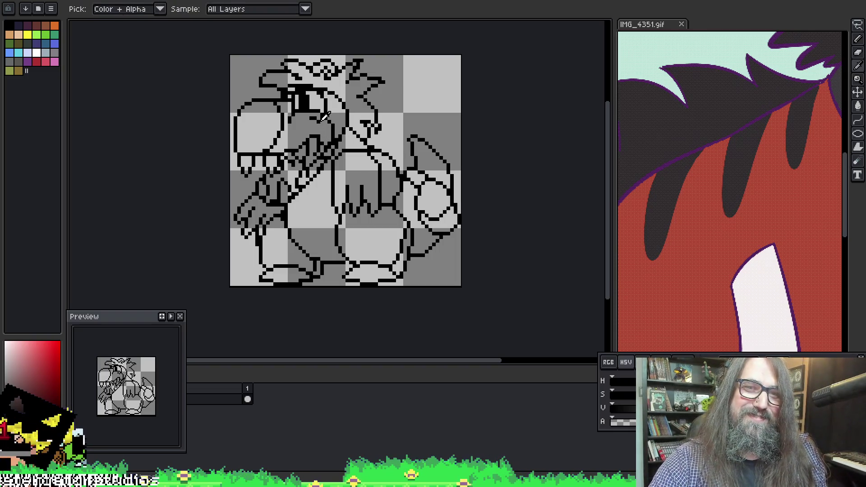
{"action": "key", "text": "e"}
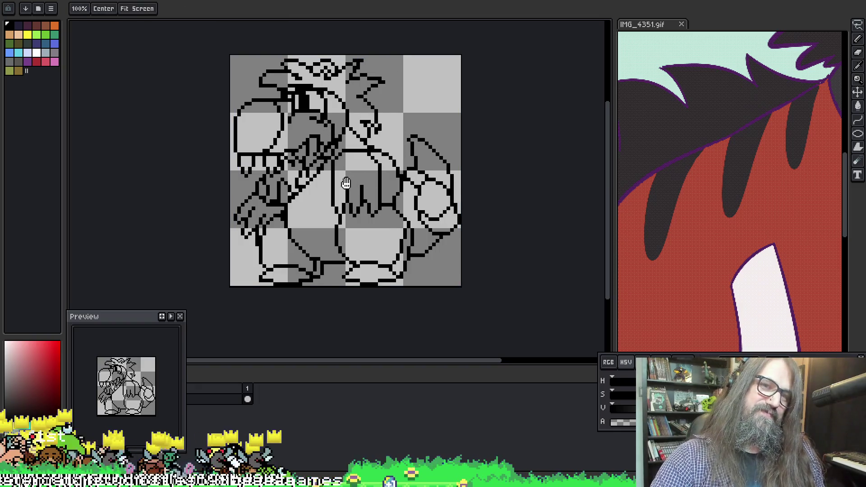
{"action": "left_click_drag", "start_coordinate": [311, 125], "coordinate": [318, 126]}
{"action": "key", "text": "b"}
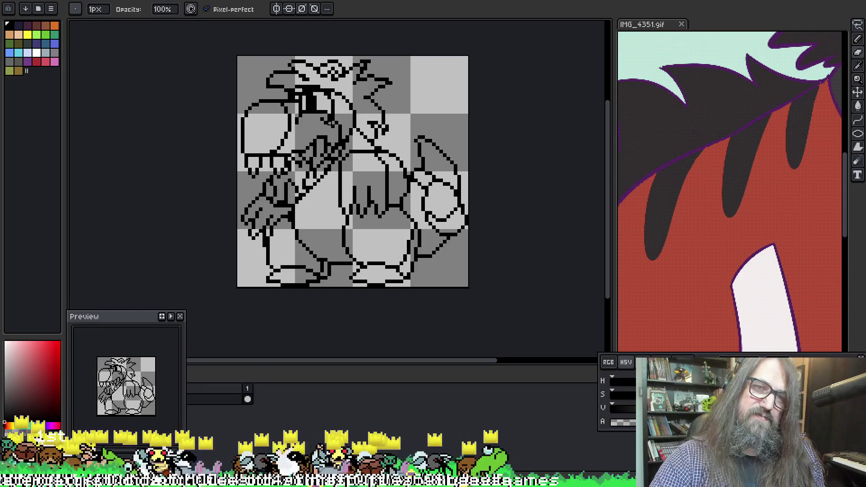
{"action": "key", "text": "m"}
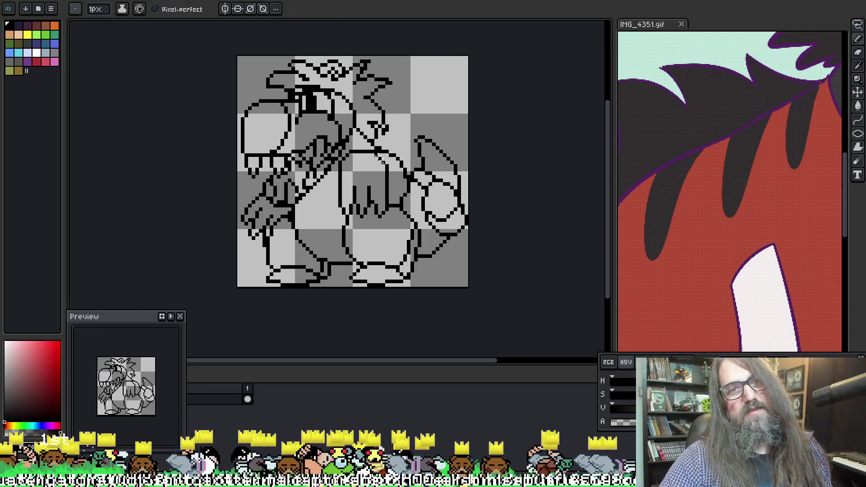
{"action": "key", "text": "e"}
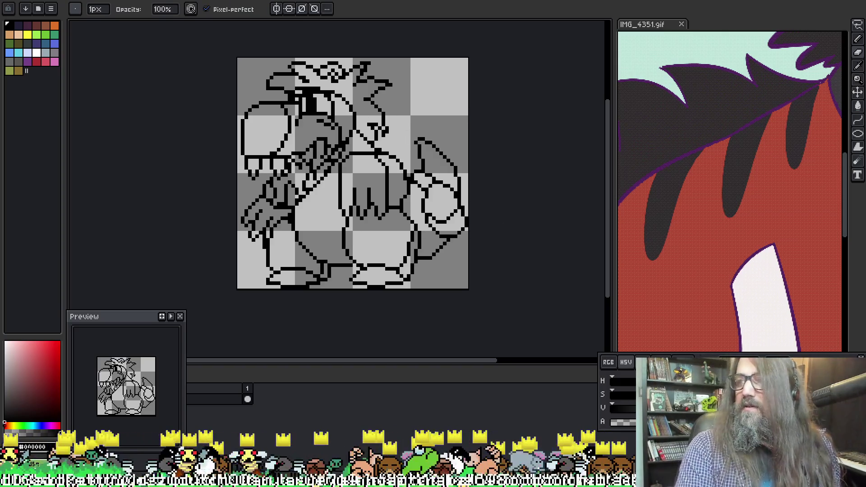
{"action": "key", "text": "i"}
{"action": "left_click", "coordinate": [668, 105]}
{"action": "key", "text": "g"}
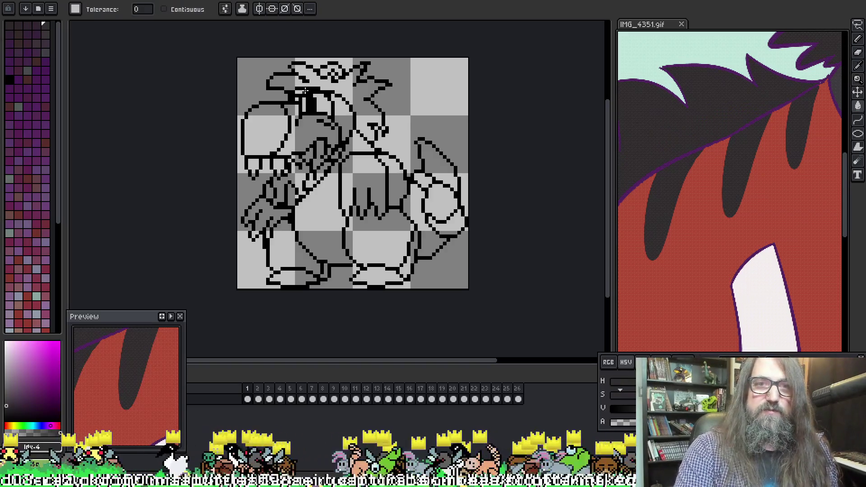
{"action": "left_click", "coordinate": [315, 79]}
{"action": "key", "text": "ctrl+z"}
Step: Move the preview window below the canvas and set fills to Contiguous (connected pixels only)
{"action": "left_click_drag", "start_coordinate": [168, 308], "coordinate": [387, 325]}
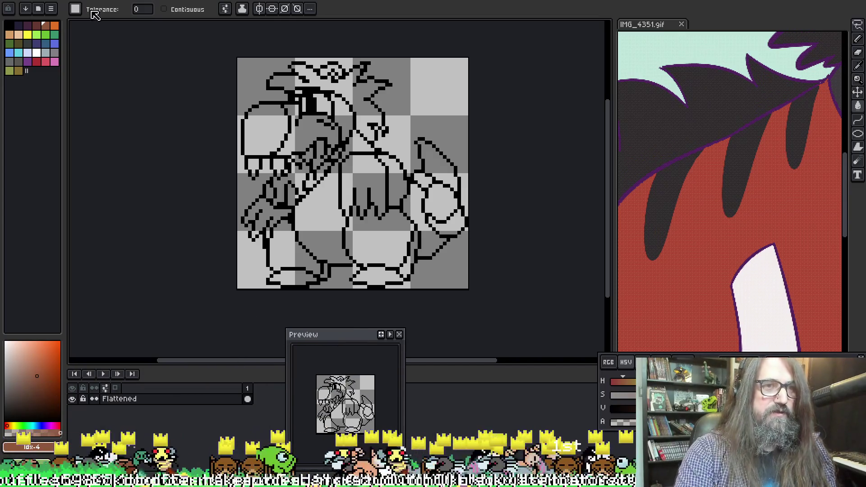
{"action": "left_click", "coordinate": [321, 81]}
{"action": "key", "text": "ctrl+z"}
{"action": "left_click", "coordinate": [639, 198]}
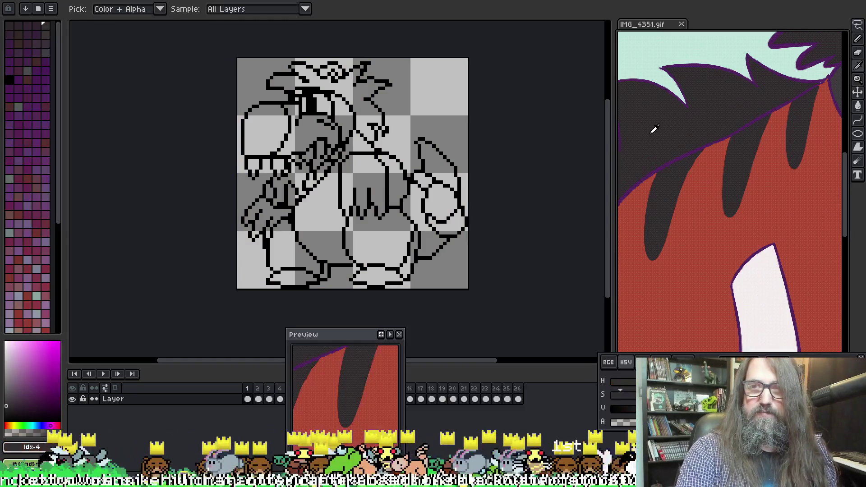
{"action": "left_click", "coordinate": [108, 230]}
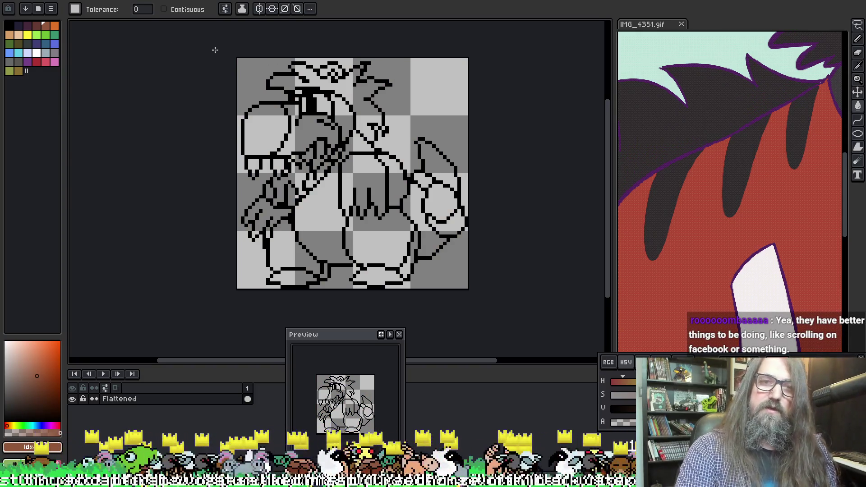
{"action": "left_click", "coordinate": [181, 9]}
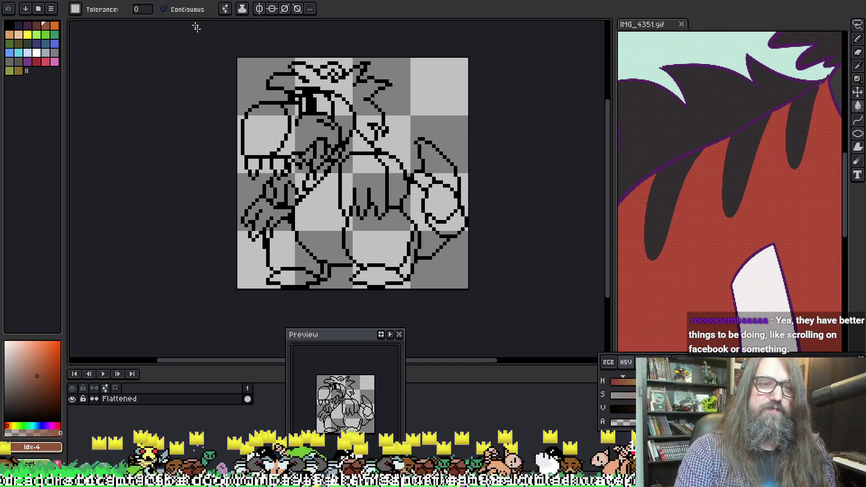
Step: Pick the dark navy from the reference hair and fill the dinosaur's spiky hair with it
{"action": "left_click", "coordinate": [325, 81]}
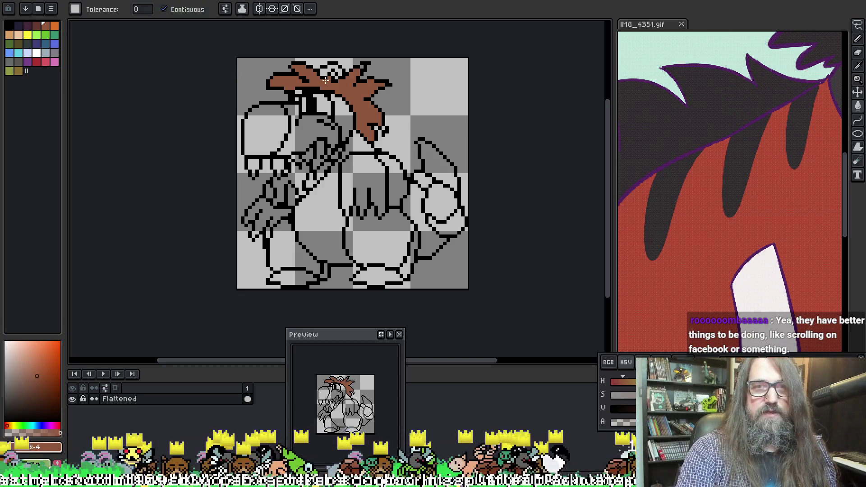
{"action": "key", "text": "ctrl+z"}
{"action": "left_click", "coordinate": [657, 119], "text": "alt"}
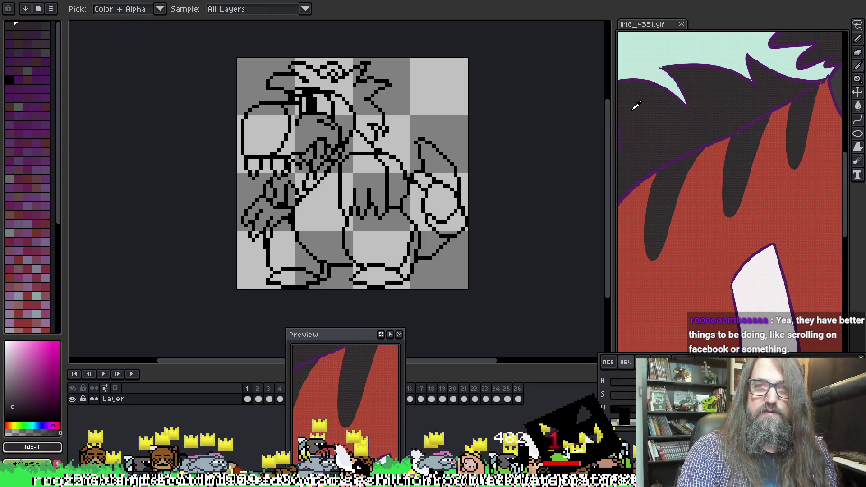
{"action": "left_click", "coordinate": [317, 81]}
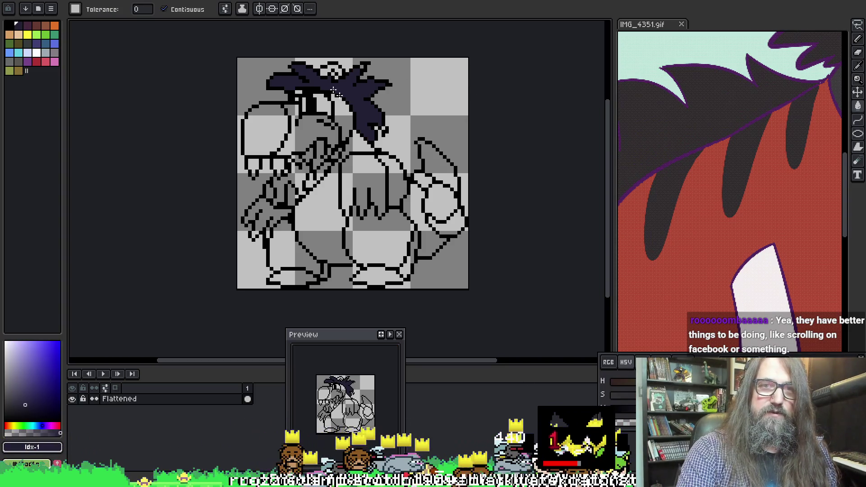
{"action": "left_click", "coordinate": [336, 75]}
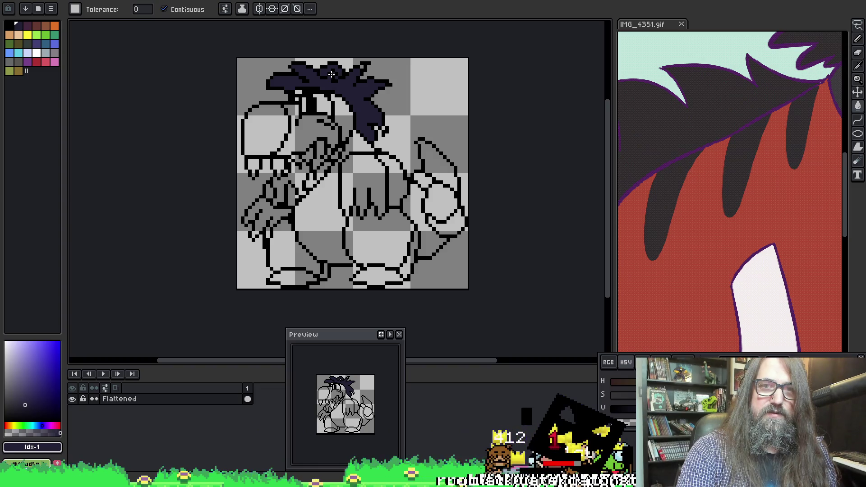
{"action": "scroll", "coordinate": [748, 187], "scroll_direction": "down", "scroll_amount": 5}
{"action": "scroll", "coordinate": [729, 208], "scroll_direction": "up", "scroll_amount": 3}
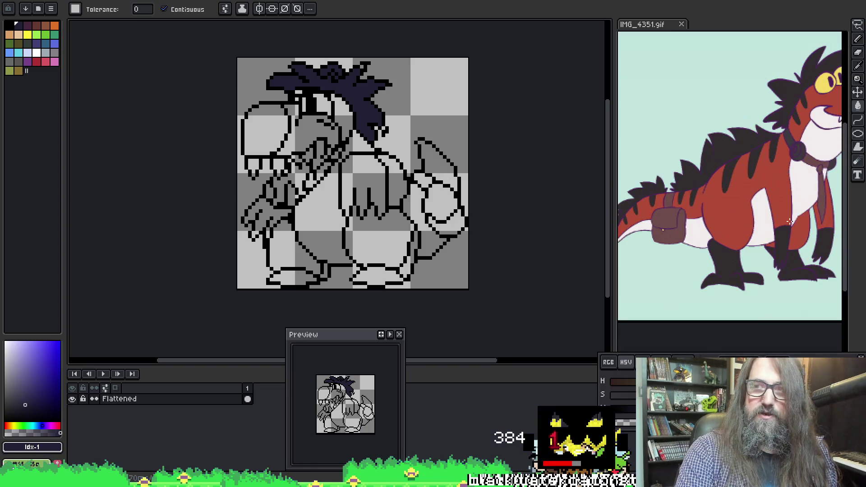
{"action": "scroll", "coordinate": [766, 245], "scroll_direction": "up", "scroll_amount": 2}
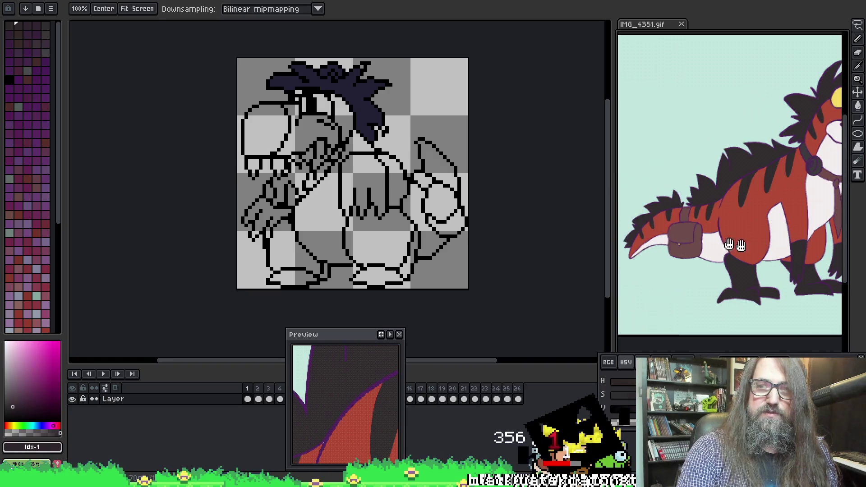
{"action": "scroll", "coordinate": [280, 189], "scroll_direction": "up", "scroll_amount": 1}
Step: Fill the left hand, chest, tail tip, both feet and right leg with dark navy
{"action": "left_click", "coordinate": [264, 229]}
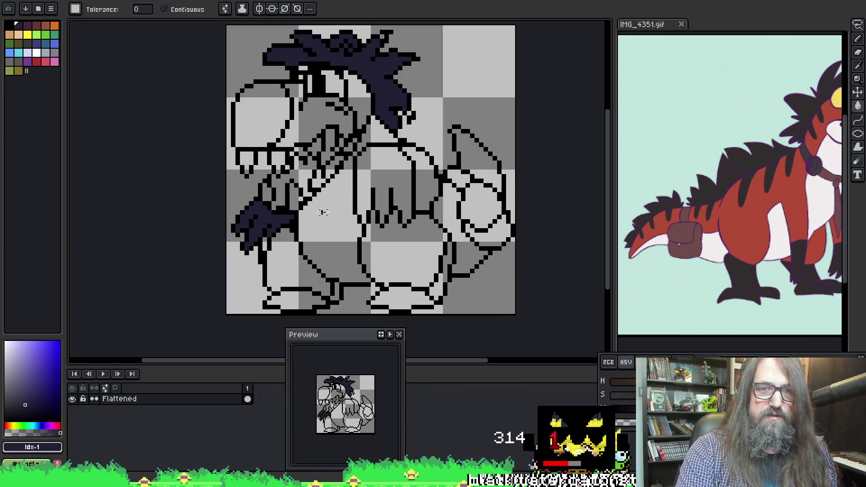
{"action": "left_click", "coordinate": [391, 202]}
{"action": "left_click", "coordinate": [479, 175]}
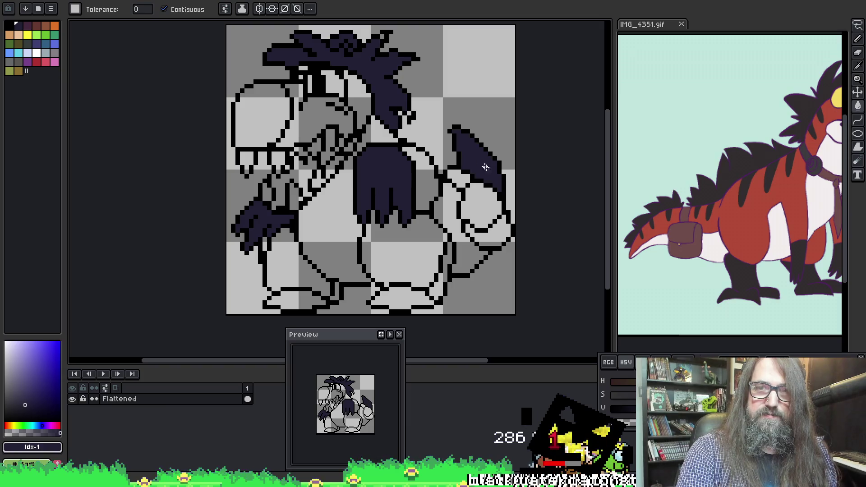
{"action": "left_click", "coordinate": [387, 293]}
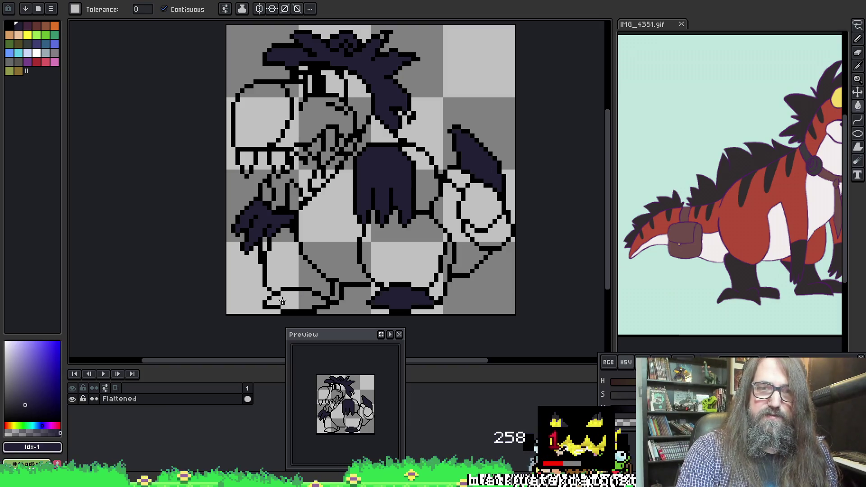
{"action": "left_click", "coordinate": [282, 301]}
{"action": "left_click", "coordinate": [432, 285]}
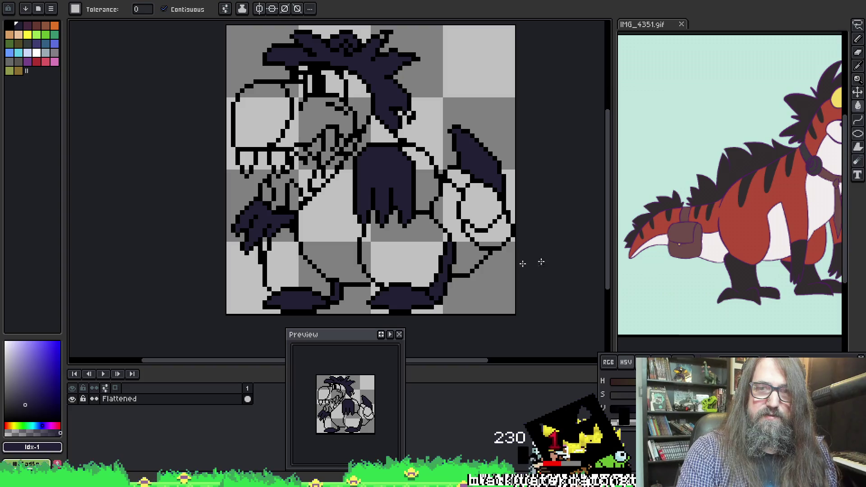
{"action": "key", "text": "i"}
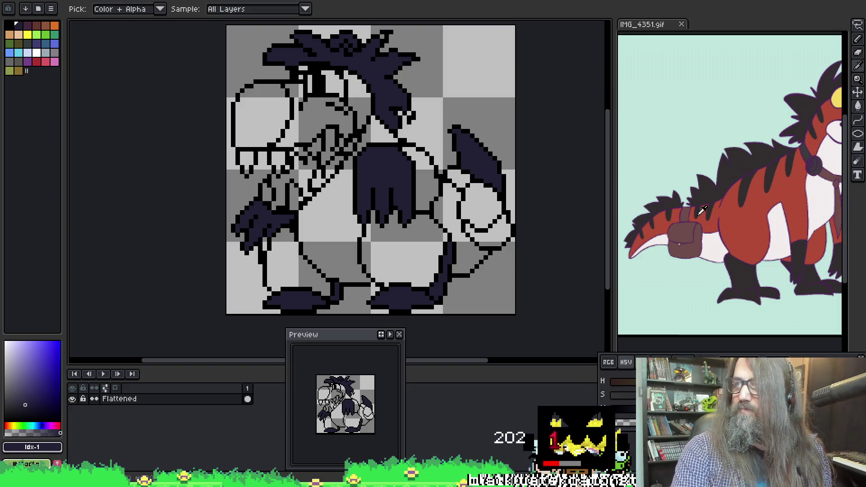
{"action": "left_click", "coordinate": [749, 220]}
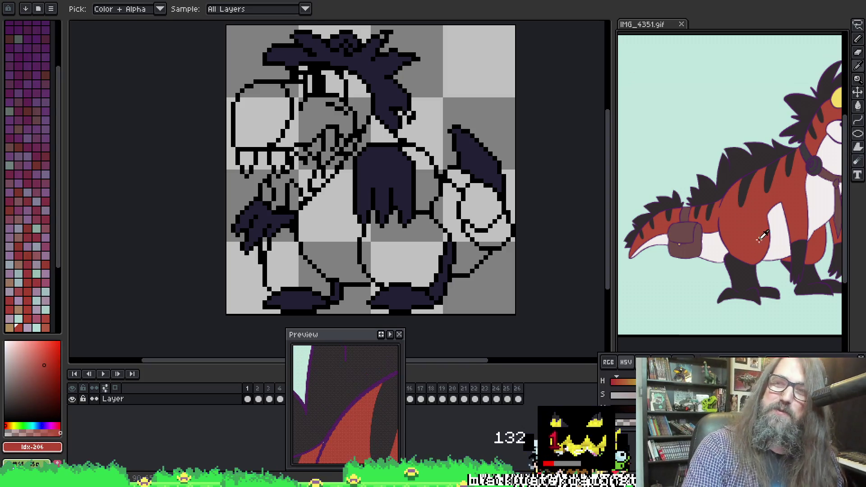
{"action": "key", "text": "g"}
{"action": "left_click", "coordinate": [278, 293]}
{"action": "key", "text": "ctrl+z"}
{"action": "key", "text": "i"}
{"action": "left_click", "coordinate": [746, 233]}
{"action": "key", "text": "g"}
{"action": "key", "text": "i"}
{"action": "key", "text": "g"}
{"action": "left_click", "coordinate": [280, 258]}
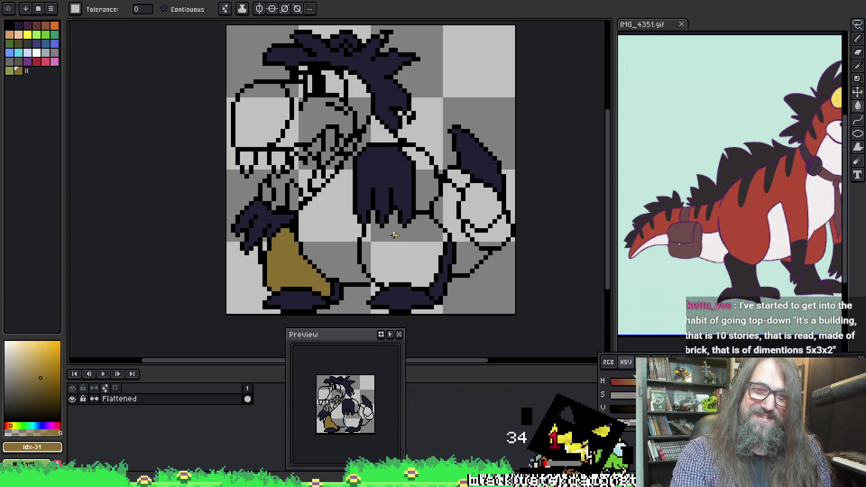
{"action": "key", "text": "ctrl+z"}
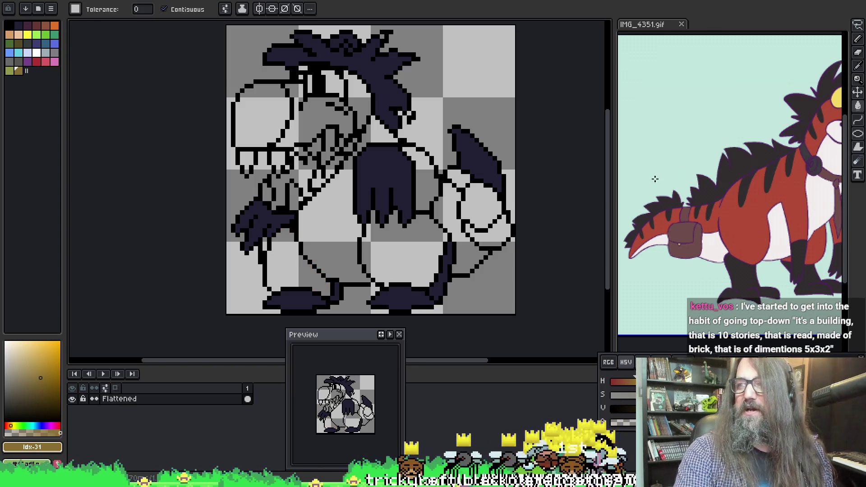
{"action": "key", "text": "i"}
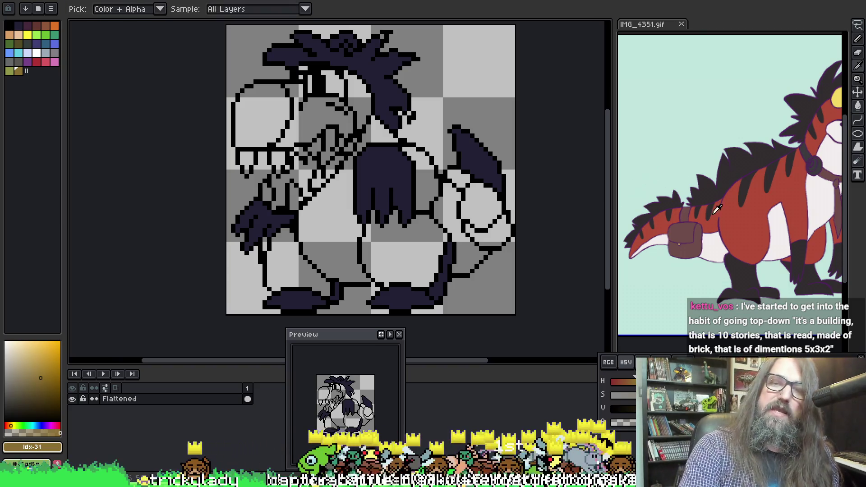
{"action": "left_click", "coordinate": [737, 209]}
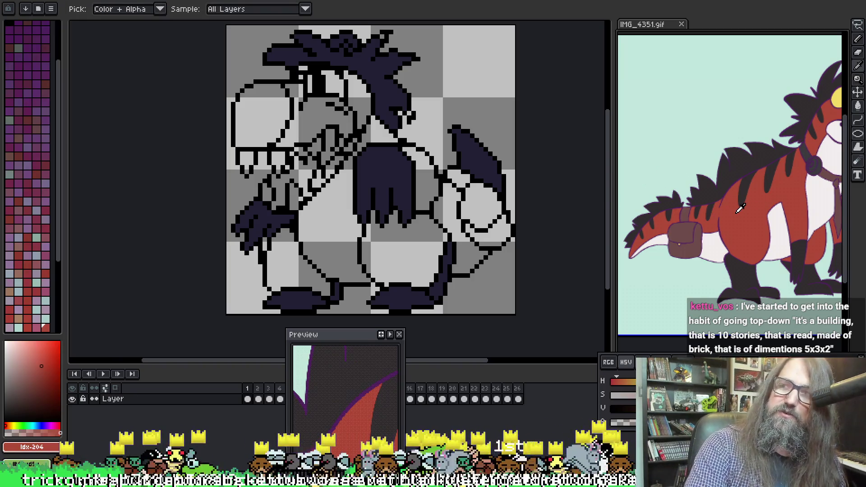
{"action": "left_click", "coordinate": [735, 215]}
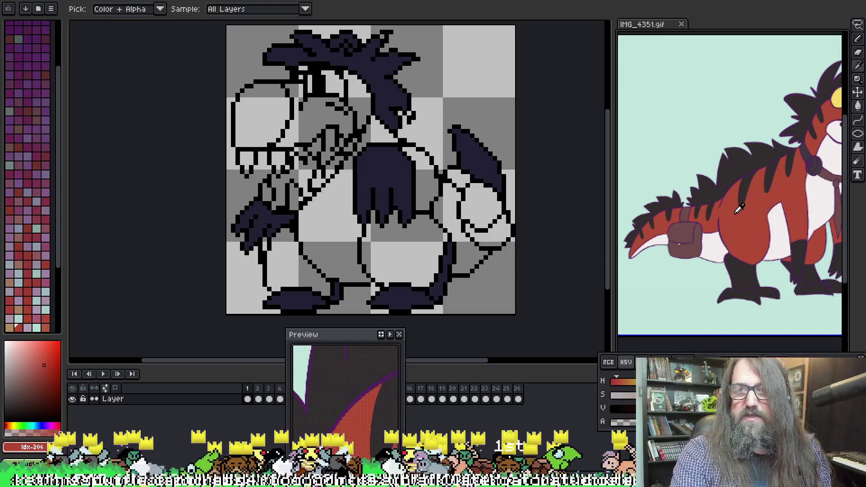
{"action": "key", "text": "g"}
{"action": "left_click", "coordinate": [397, 236]}
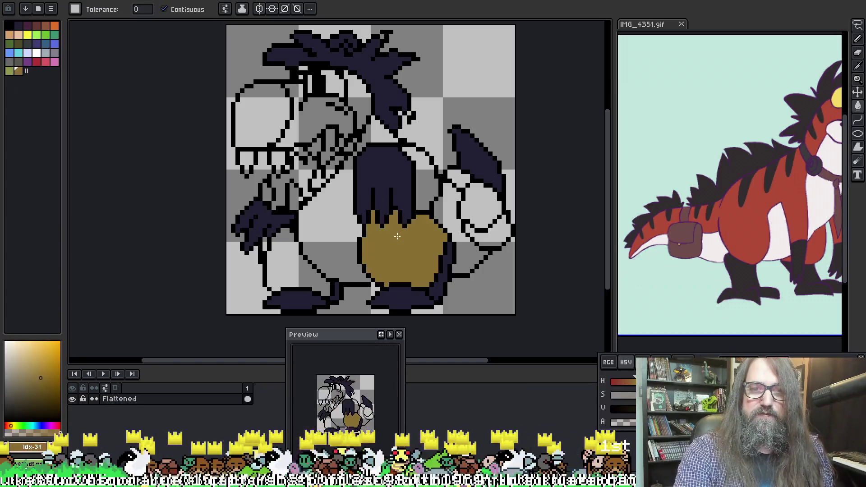
{"action": "key", "text": "ctrl+z"}
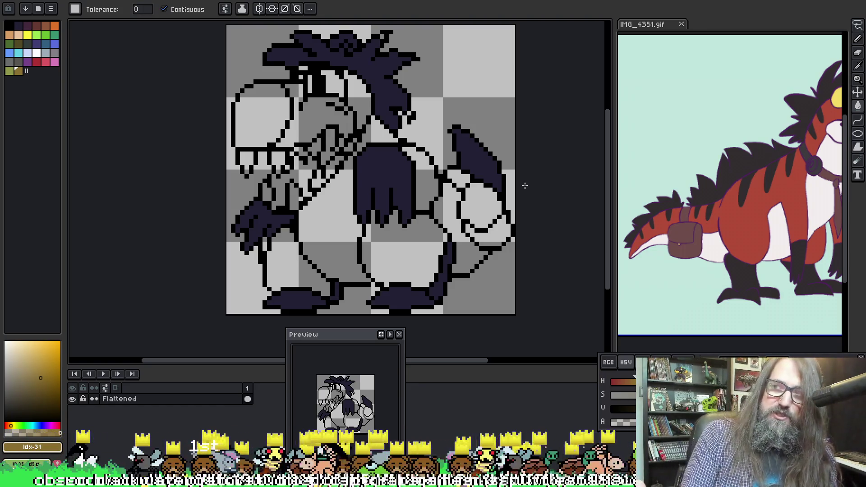
{"action": "left_click", "coordinate": [778, 227], "text": "alt"}
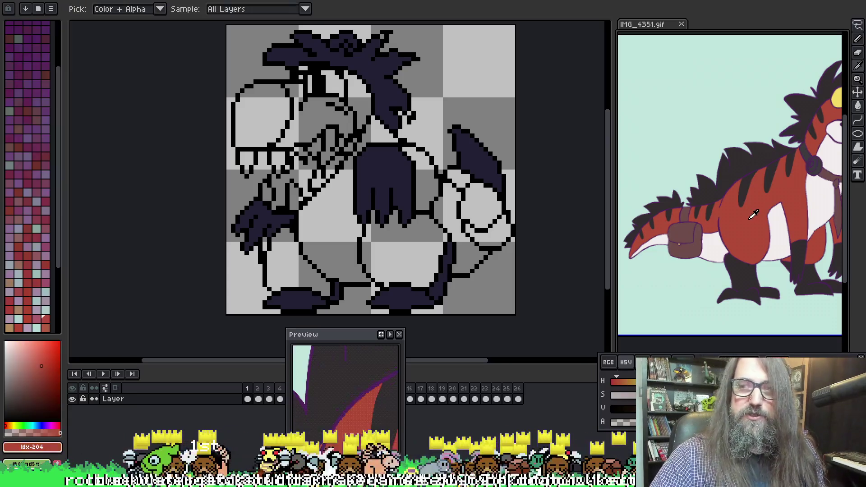
{"action": "left_click", "coordinate": [787, 181], "text": "alt"}
{"action": "left_click", "coordinate": [383, 248]}
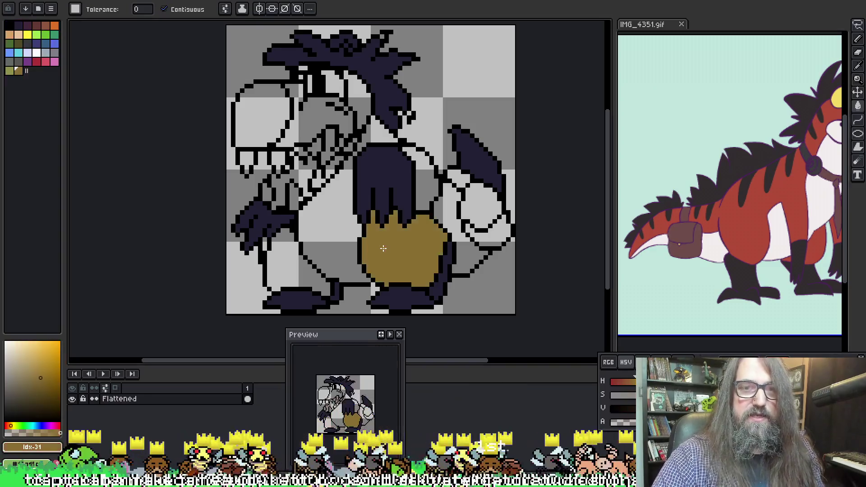
{"action": "key", "text": "ctrl+z"}
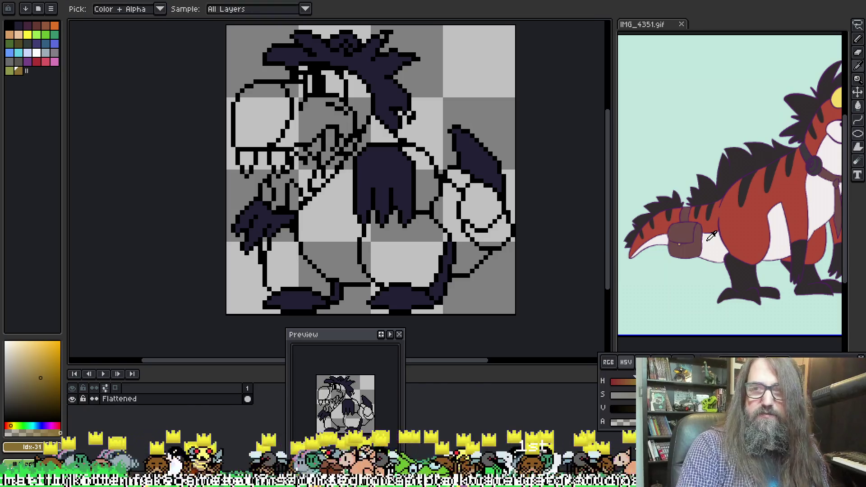
{"action": "left_click", "coordinate": [736, 229], "text": "alt"}
{"action": "left_click", "coordinate": [156, 235]}
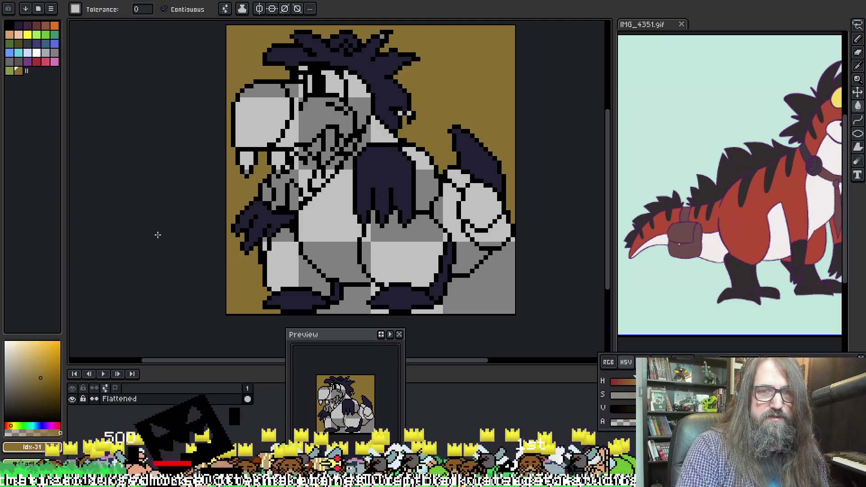
{"action": "key", "text": "w"}
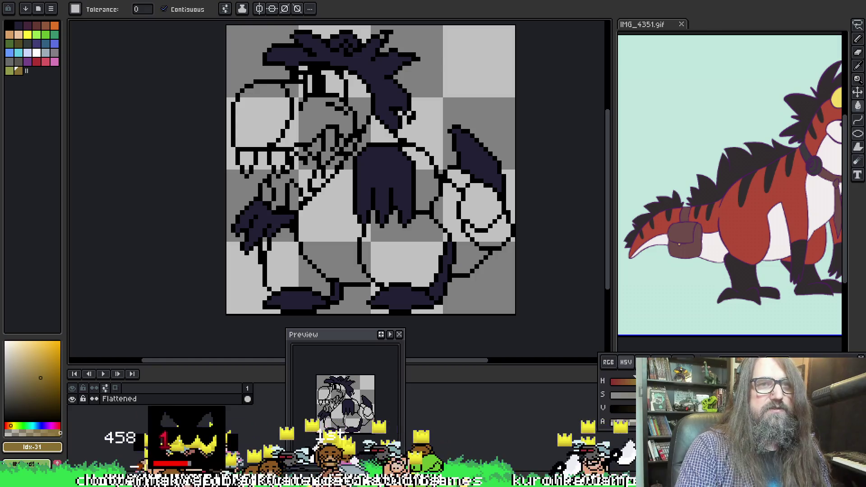
{"action": "right_click", "coordinate": [136, 72]}
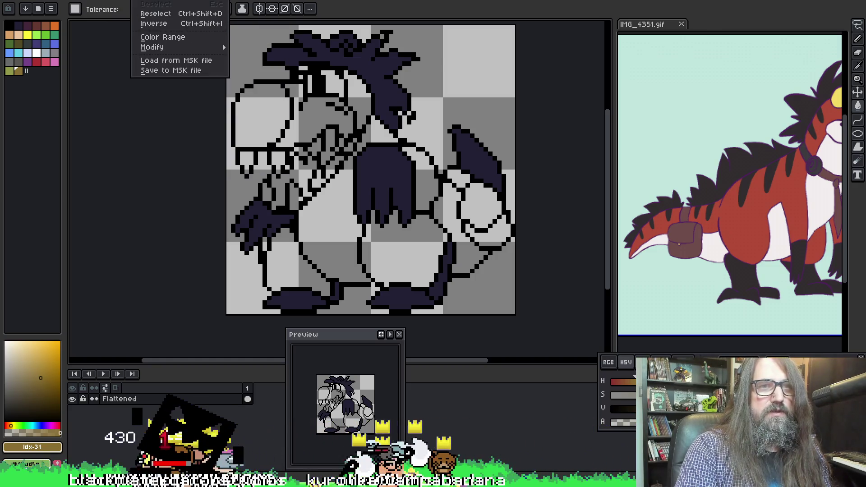
{"action": "key", "text": "Left"}
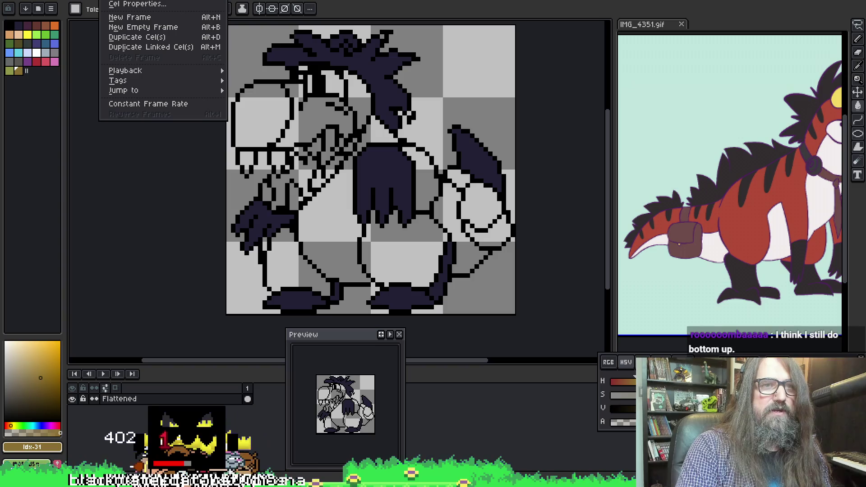
Step: Check the Sprite > Color Mode menu without changes, then sample the red body colour from the reference GIF
{"action": "key", "text": "Right"}
{"action": "key", "text": "Right"}
{"action": "key", "text": "Left"}
{"action": "key", "text": "Left"}
{"action": "key", "text": "Left"}
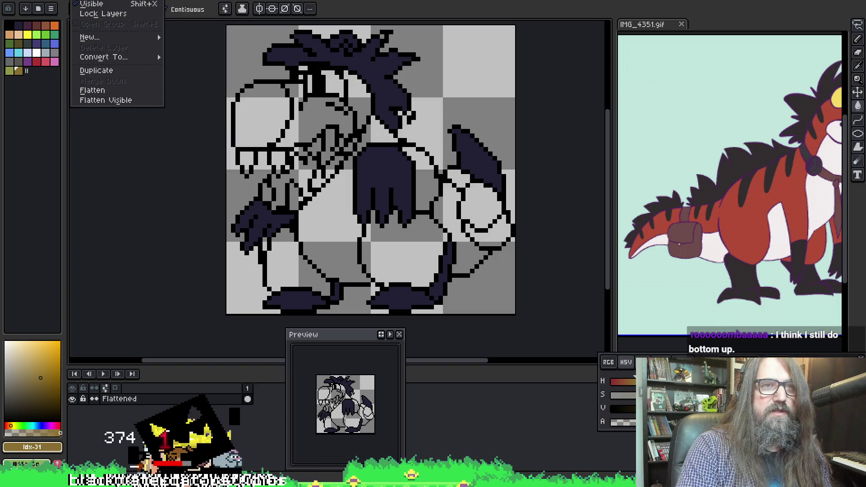
{"action": "mouse_move", "coordinate": [69, 7]}
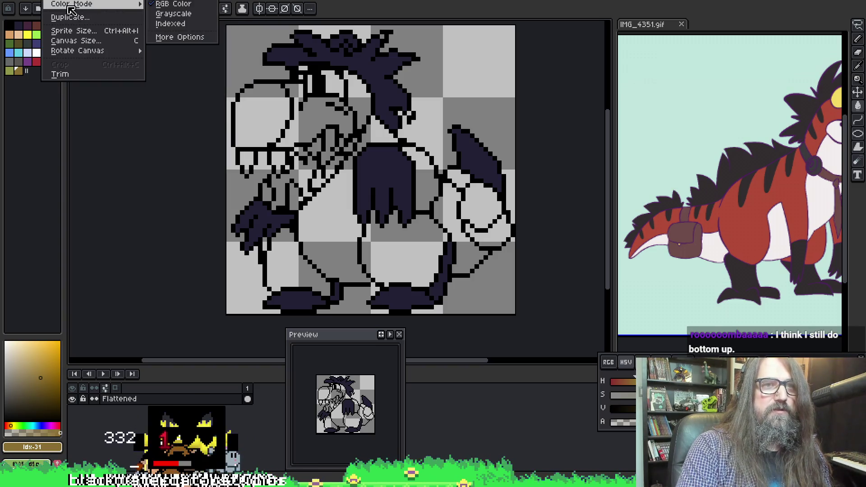
{"action": "key", "text": "Escape"}
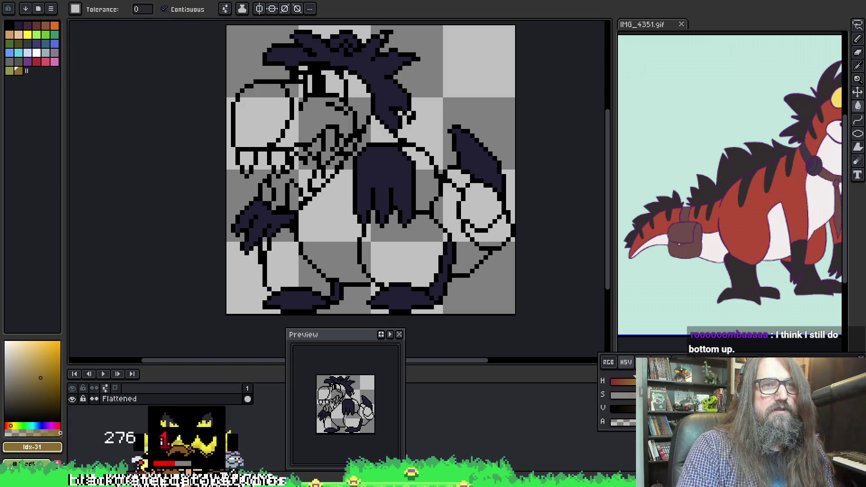
{"action": "left_click", "coordinate": [14, 0]}
{"action": "mouse_move", "coordinate": [116, 9]}
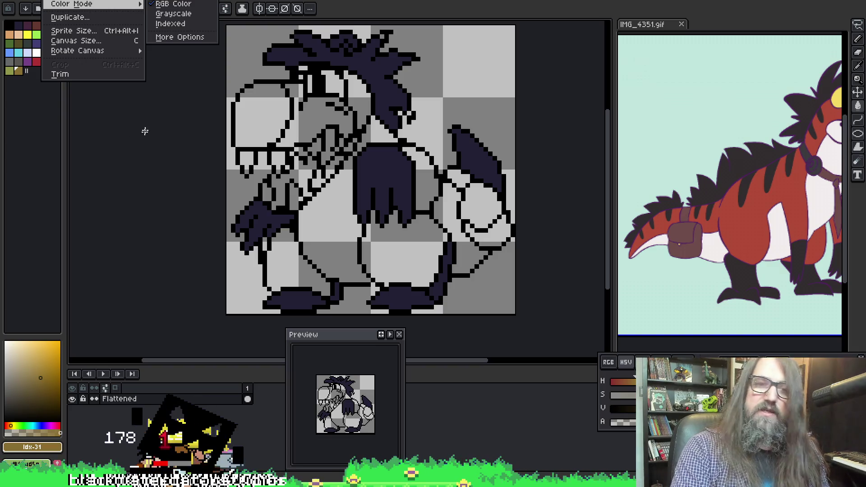
{"action": "left_click", "coordinate": [545, 194]}
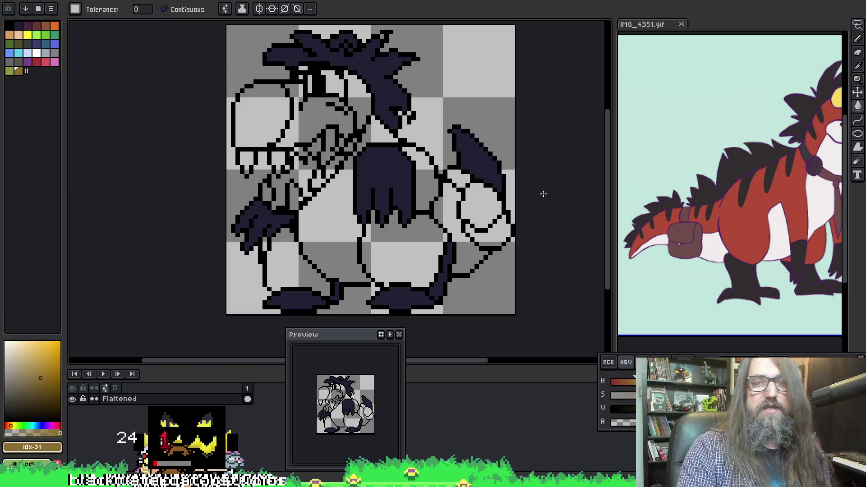
{"action": "left_click", "coordinate": [733, 228], "text": "alt"}
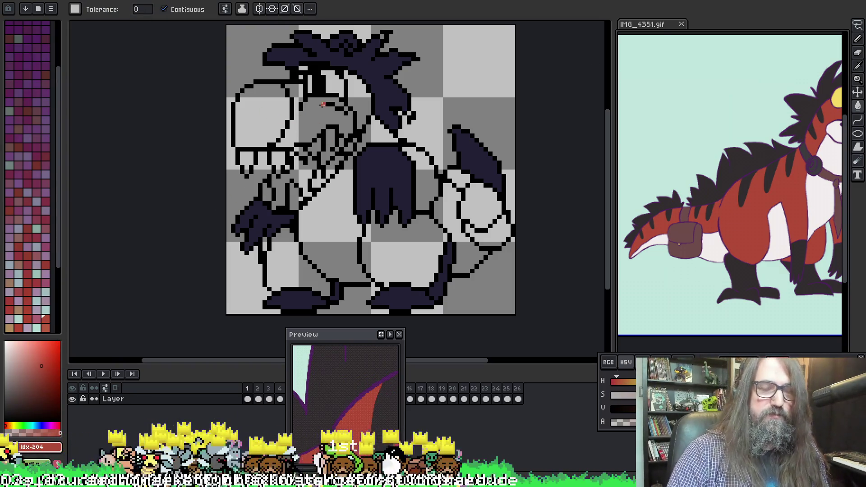
Step: Re-sample red #b14633 from the reference and undo a test background bucket fill
{"action": "left_click", "coordinate": [223, 136]}
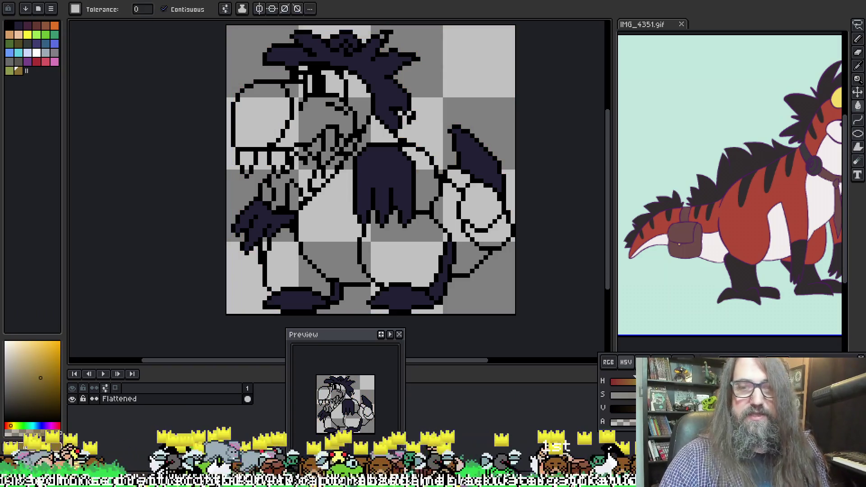
{"action": "left_click", "coordinate": [741, 292], "text": "alt"}
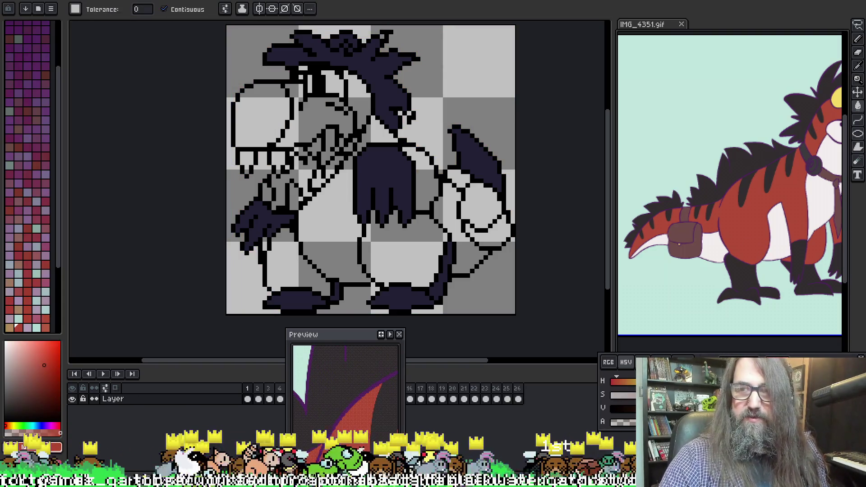
{"action": "key", "text": "v"}
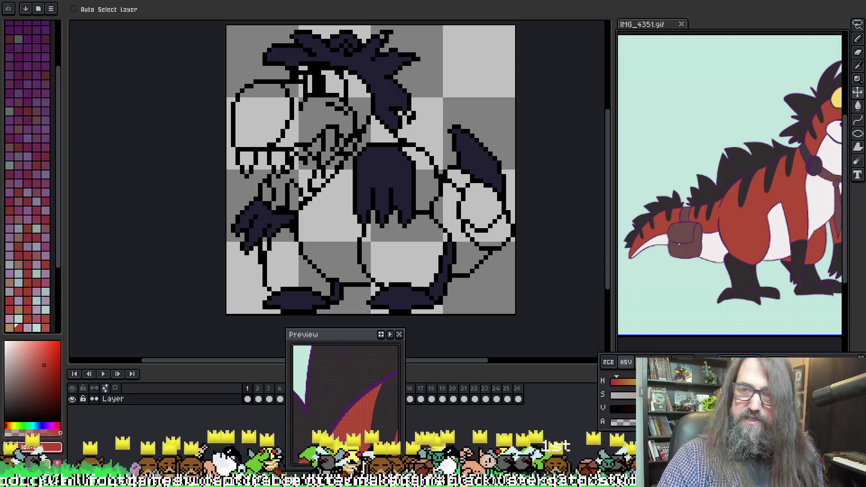
{"action": "key", "text": "g"}
{"action": "left_click", "coordinate": [239, 275]}
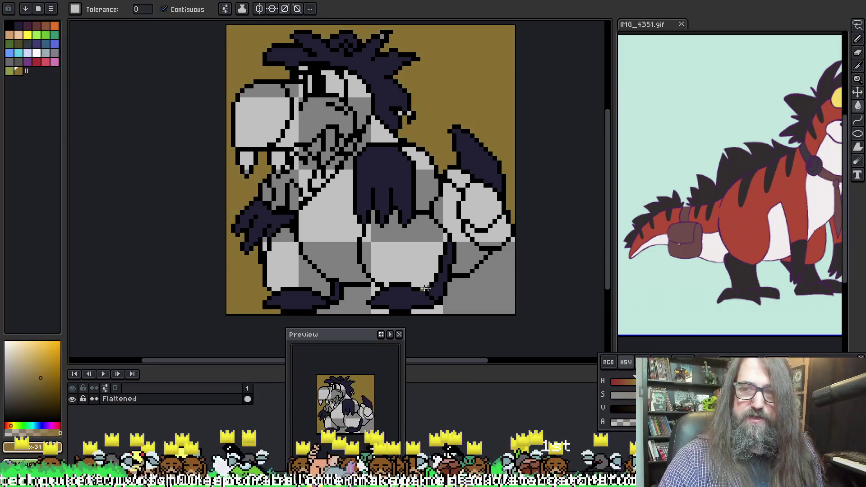
{"action": "key", "text": "ctrl+z"}
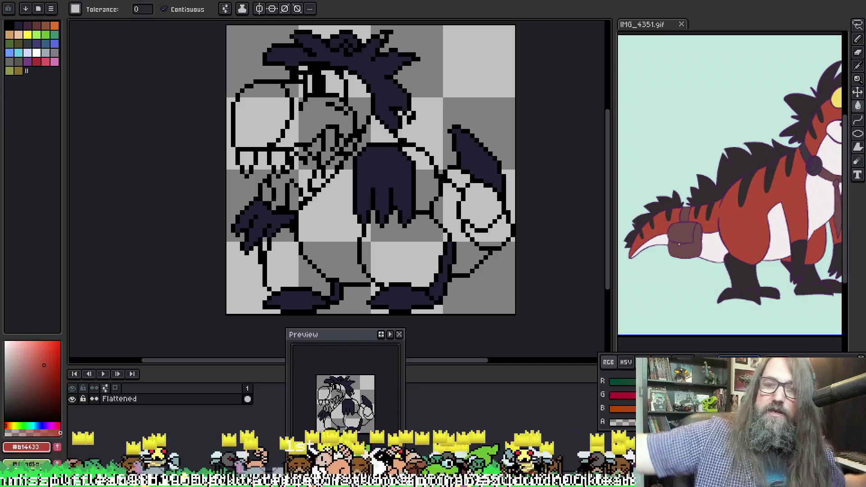
Step: Fill the belly, left leg, snout and face around the eye with red #b14633
{"action": "left_click", "coordinate": [394, 249]}
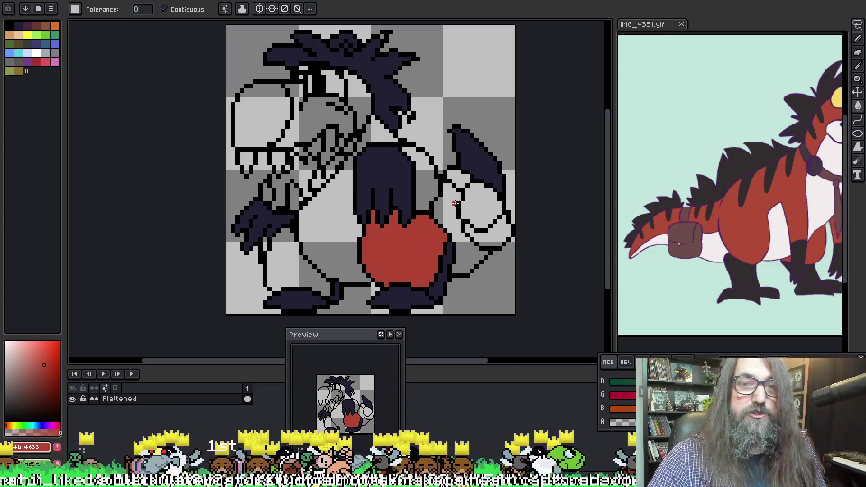
{"action": "left_click", "coordinate": [288, 254]}
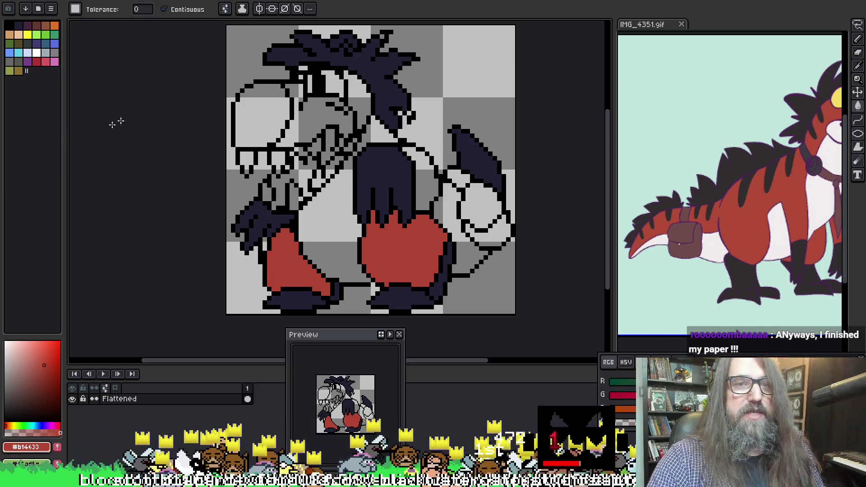
{"action": "left_click", "coordinate": [310, 114]}
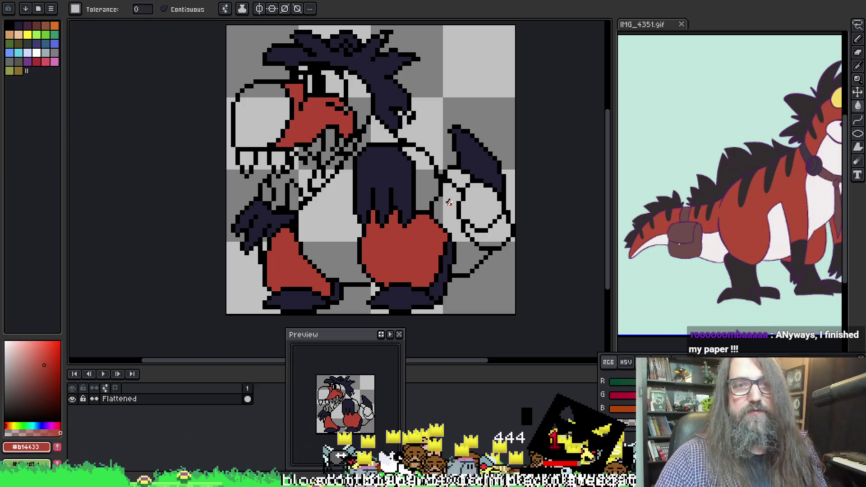
{"action": "left_click", "coordinate": [371, 96]}
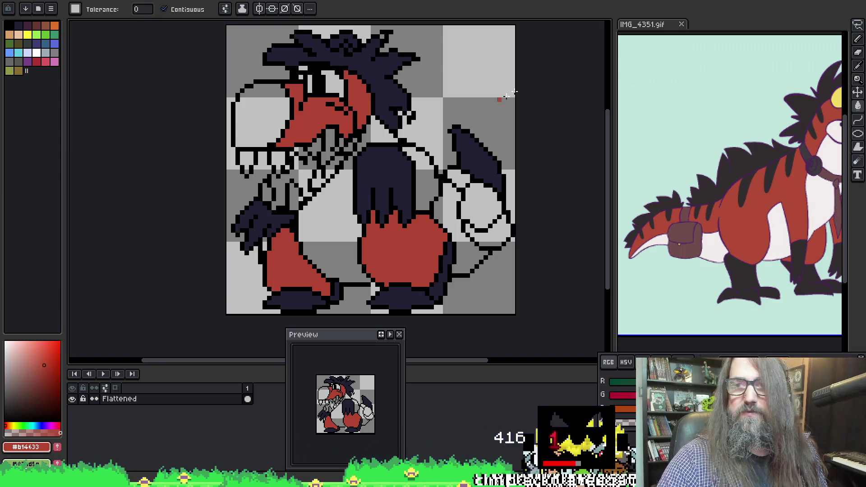
Step: Fill the chest beside the hair and the head-neck gap red, then sample the reference's dark nose colour
{"action": "left_click_drag", "start_coordinate": [675, 170], "coordinate": [670, 165]}
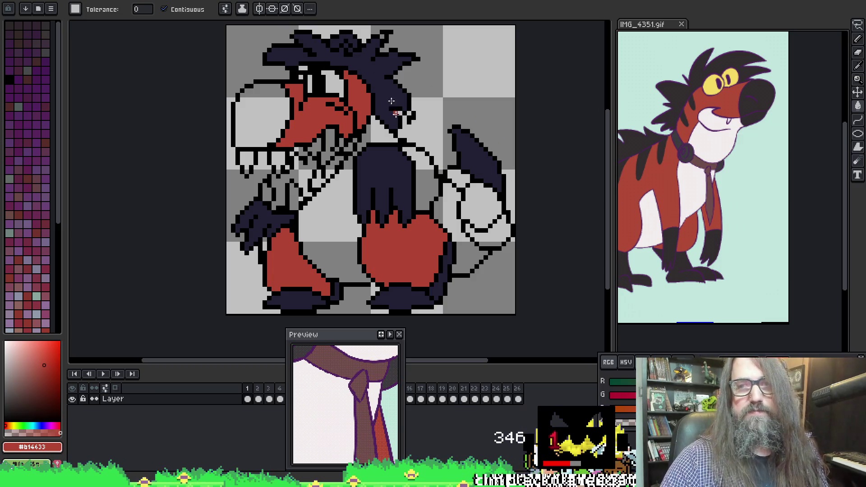
{"action": "left_click", "coordinate": [428, 167]}
{"action": "key", "text": "b"}
{"action": "key", "text": "g"}
{"action": "left_click", "coordinate": [422, 174]}
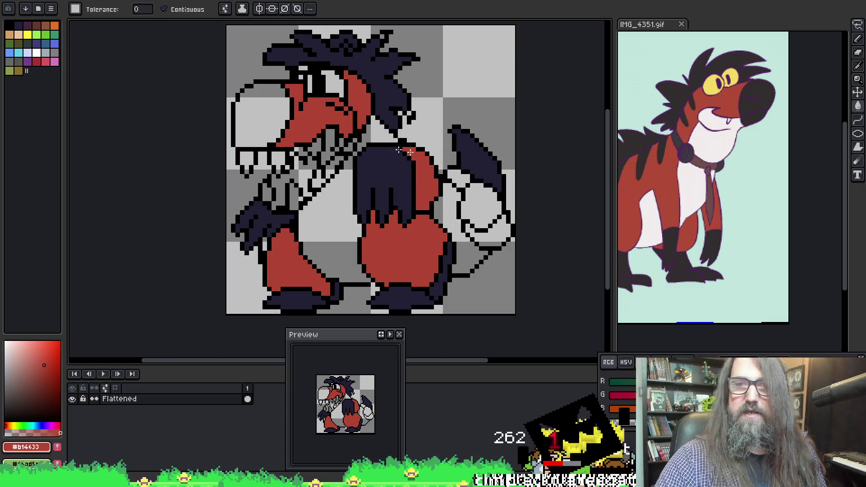
{"action": "left_click", "coordinate": [381, 131]}
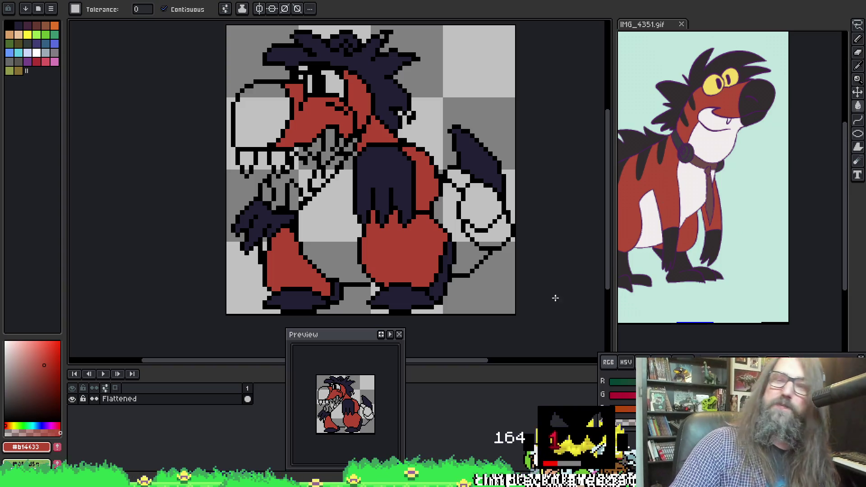
{"action": "key", "text": "i"}
{"action": "left_click", "coordinate": [750, 97]}
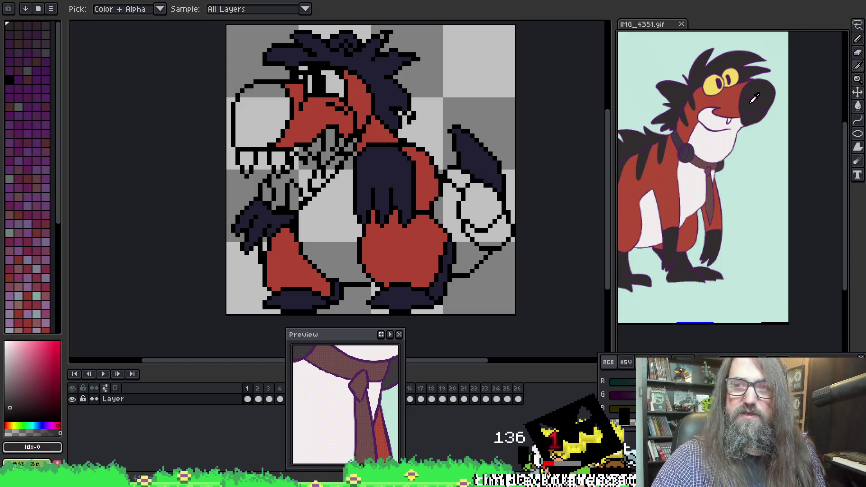
{"action": "left_click", "coordinate": [246, 105]}
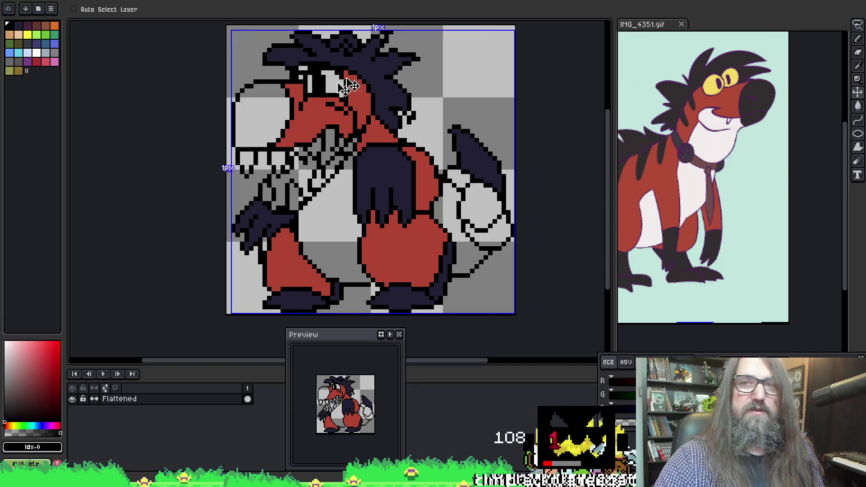
{"action": "left_click", "coordinate": [772, 100]}
{"action": "key", "text": "g"}
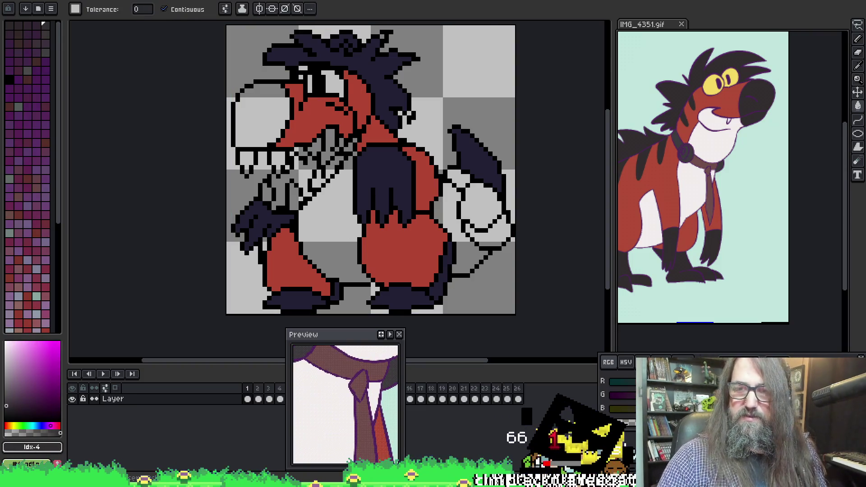
{"action": "left_click", "coordinate": [626, 363]}
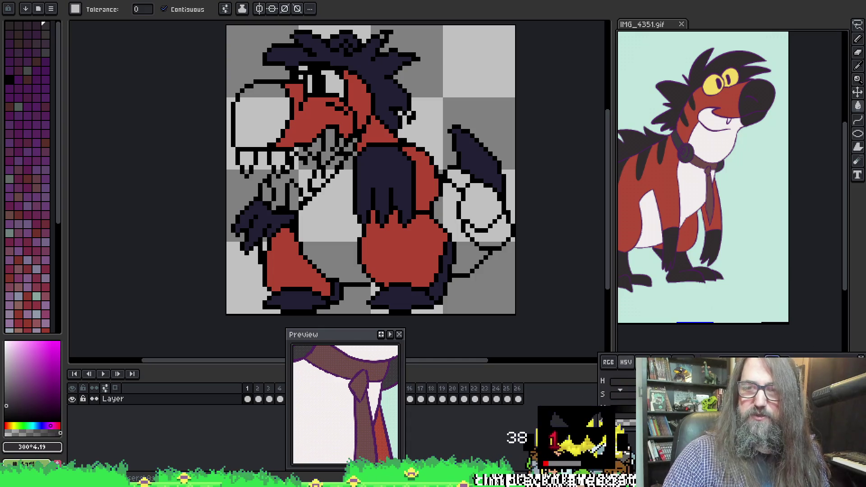
{"action": "left_click", "coordinate": [141, 199]}
{"action": "key", "text": "w"}
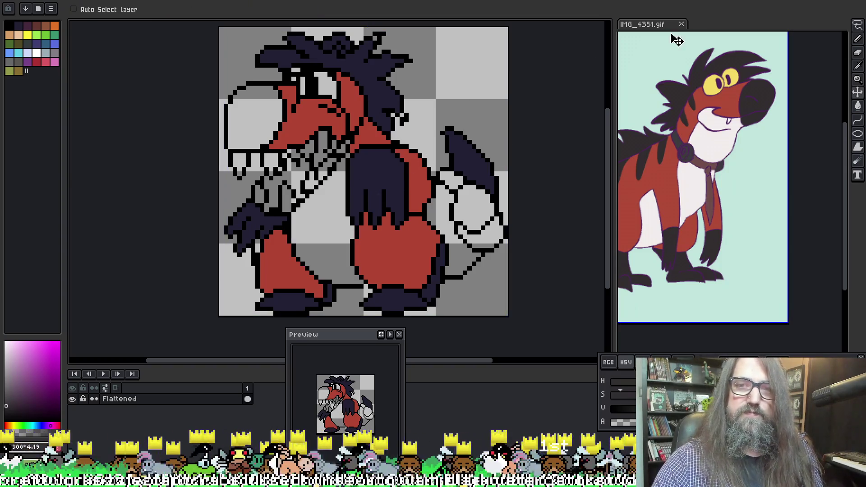
{"action": "key", "text": "i"}
{"action": "left_click", "coordinate": [693, 178]}
{"action": "left_click", "coordinate": [691, 196]}
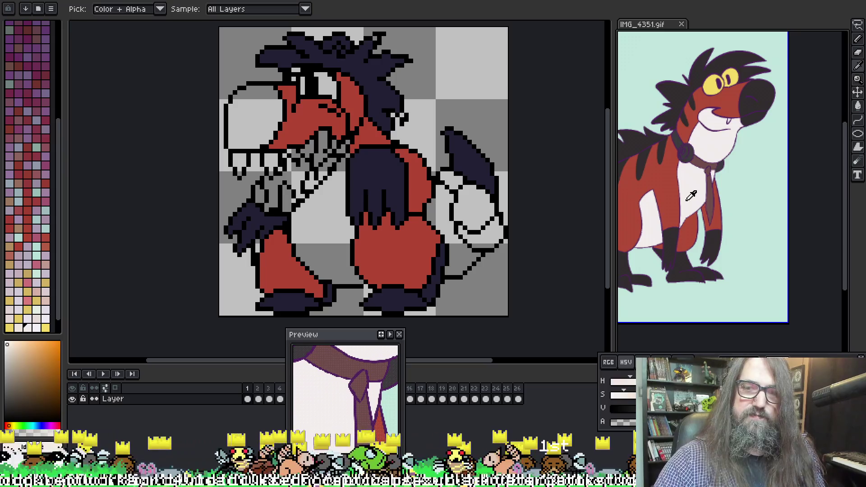
{"action": "key", "text": "g"}
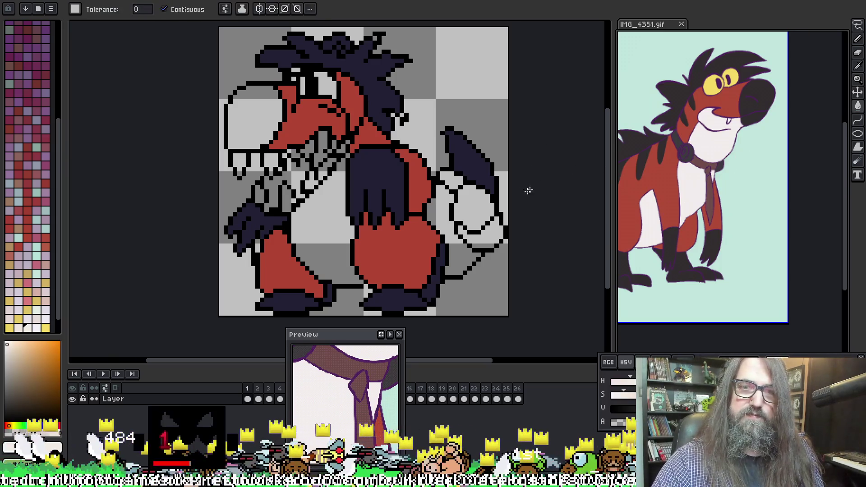
{"action": "left_click", "coordinate": [520, 191]}
{"action": "left_click", "coordinate": [322, 218]}
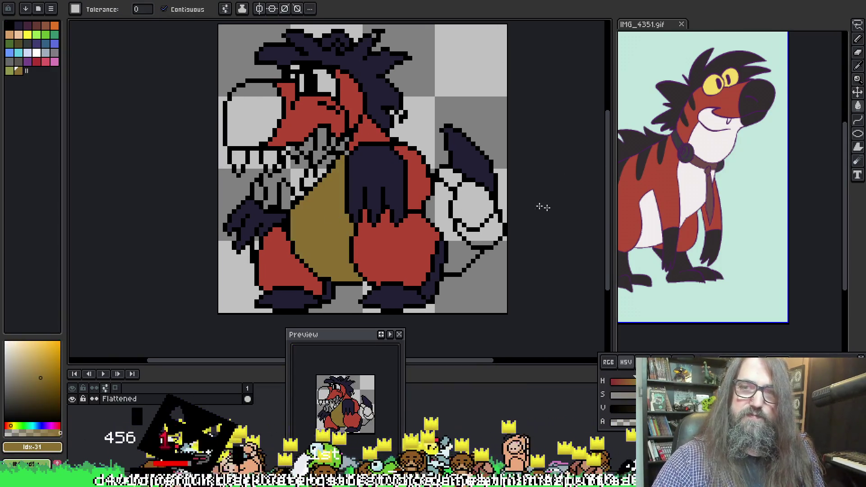
{"action": "key", "text": "ctrl+z"}
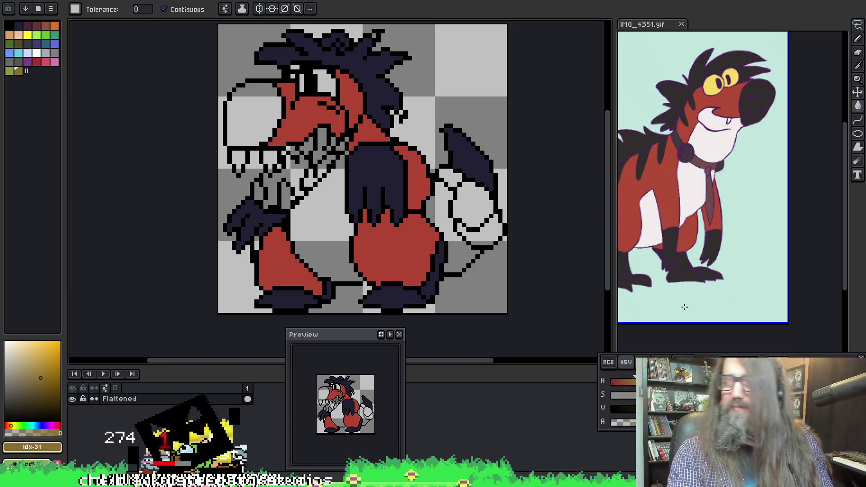
{"action": "left_click_drag", "start_coordinate": [392, 174], "coordinate": [372, 163]}
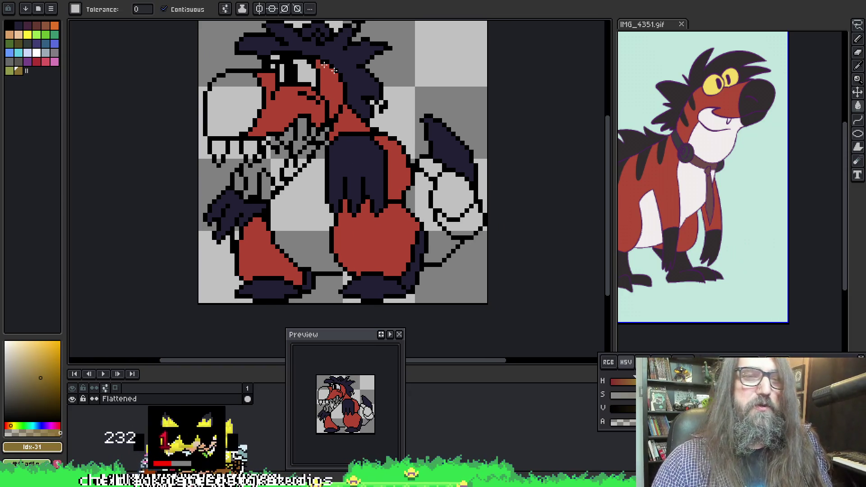
Step: Sample the pale cream #f2ebc3 from the reference belly and bucket-fill the sprite's belly with it
{"action": "left_click_drag", "start_coordinate": [326, 144], "coordinate": [318, 138]}
{"action": "left_click", "coordinate": [728, 239]}
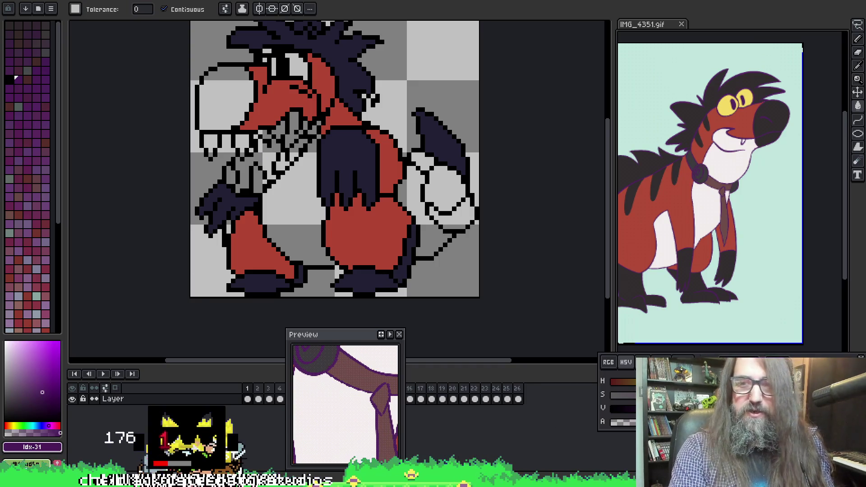
{"action": "mouse_move", "coordinate": [375, 334]}
{"action": "left_mouse_down"}
{"action": "mouse_move", "coordinate": [531, 282]}
{"action": "mouse_move", "coordinate": [417, 316]}
{"action": "left_mouse_up"}
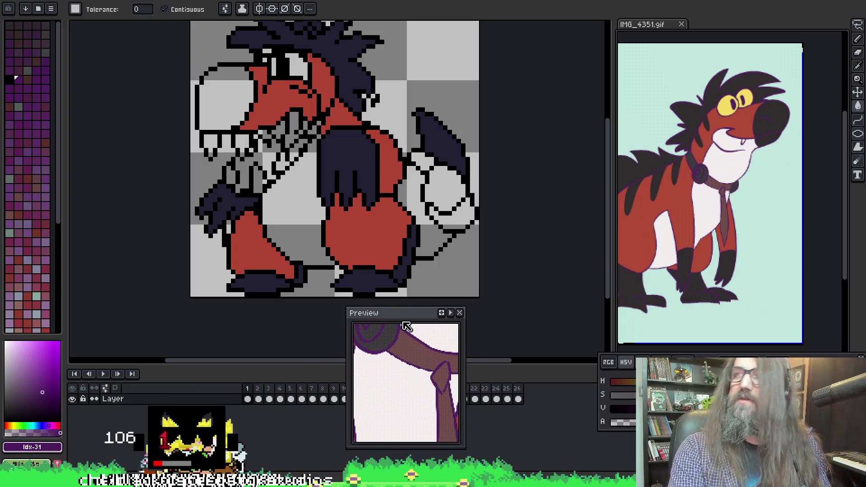
{"action": "key", "text": "i"}
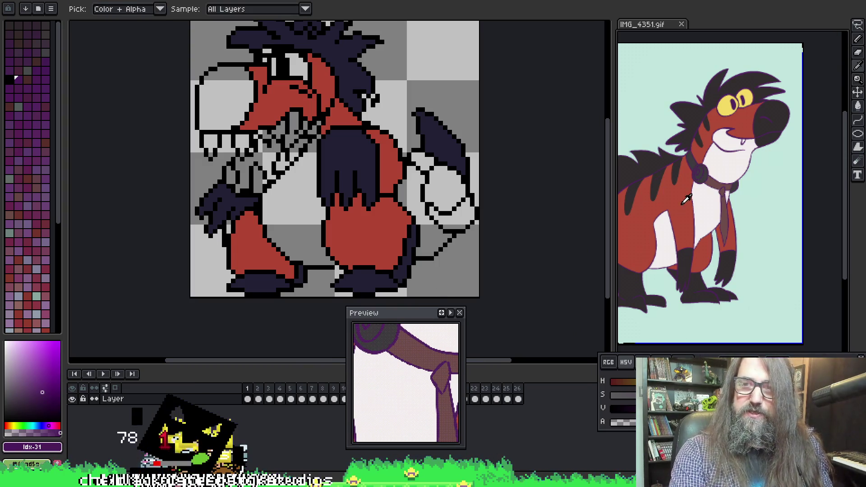
{"action": "left_click", "coordinate": [713, 201]}
{"action": "key", "text": "g"}
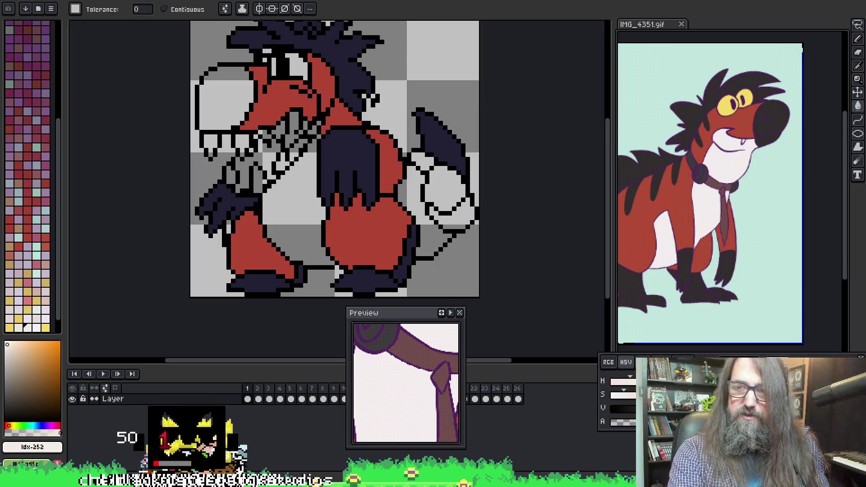
{"action": "key", "text": "ctrl+Tab"}
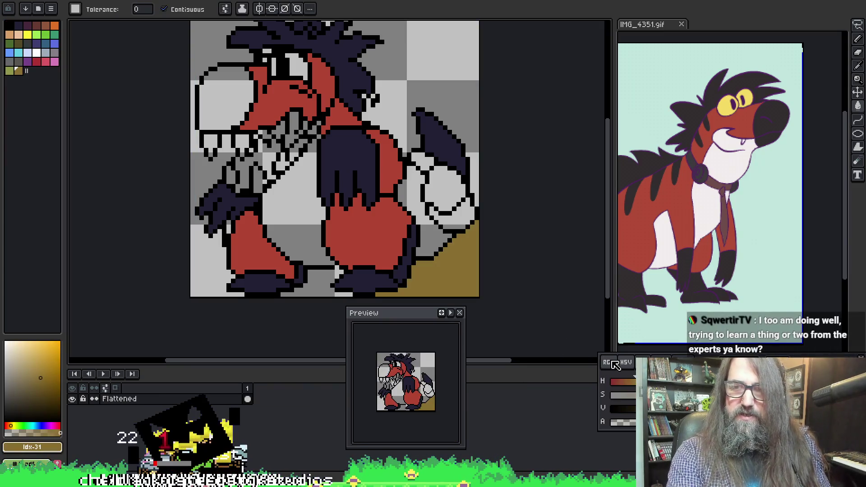
{"action": "key", "text": "ctrl+Tab"}
{"action": "key", "text": "ctrl+Tab"}
{"action": "key", "text": "ctrl+Tab"}
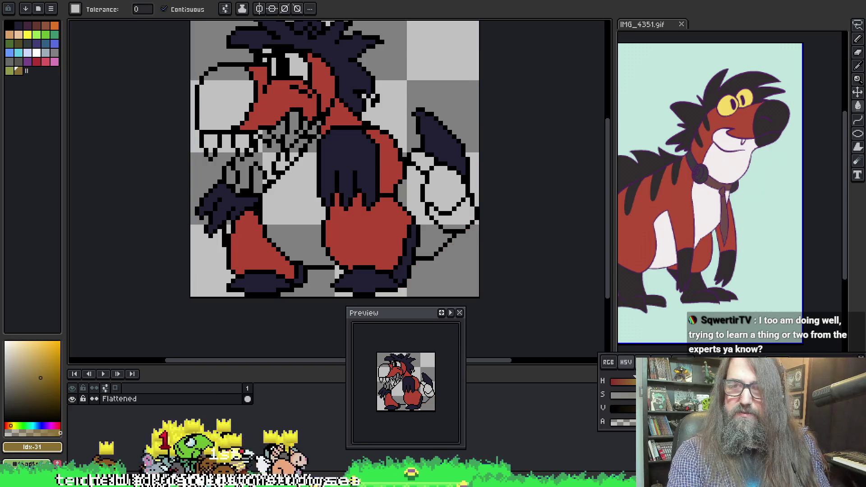
{"action": "key", "text": "x"}
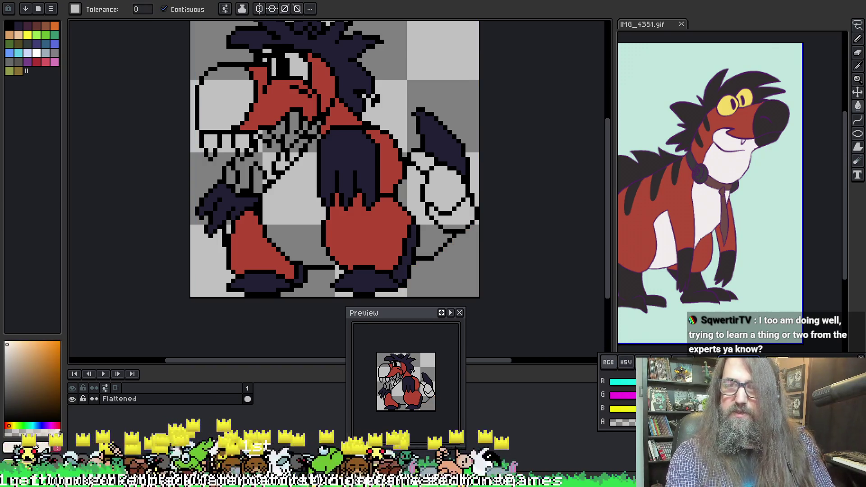
{"action": "left_click", "coordinate": [307, 209]}
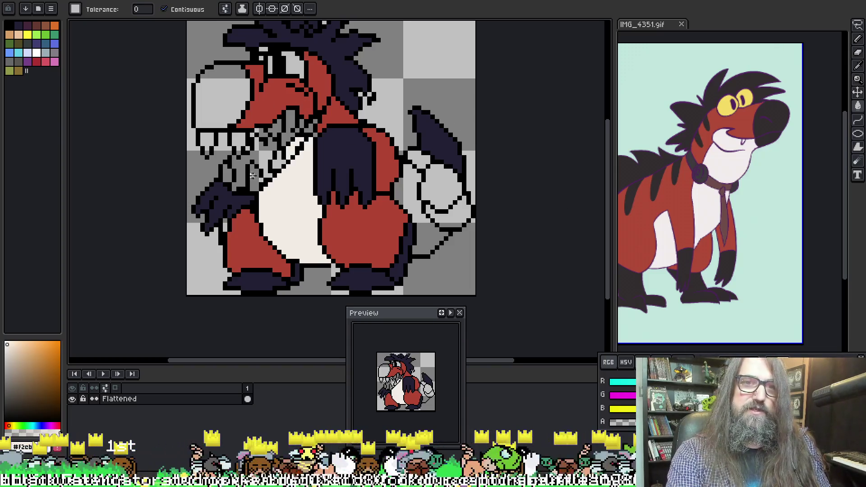
Step: Fill the grey patches beside the teeth and by the neck with cream, then pick dark navy from the artwork
{"action": "left_click", "coordinate": [240, 181]}
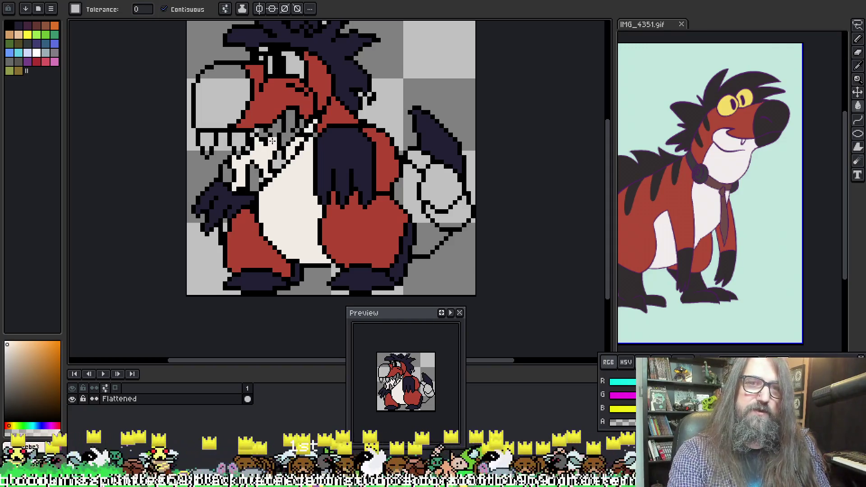
{"action": "left_click", "coordinate": [285, 135]}
{"action": "key", "text": "ctrl+z"}
{"action": "key", "text": "ctrl+y"}
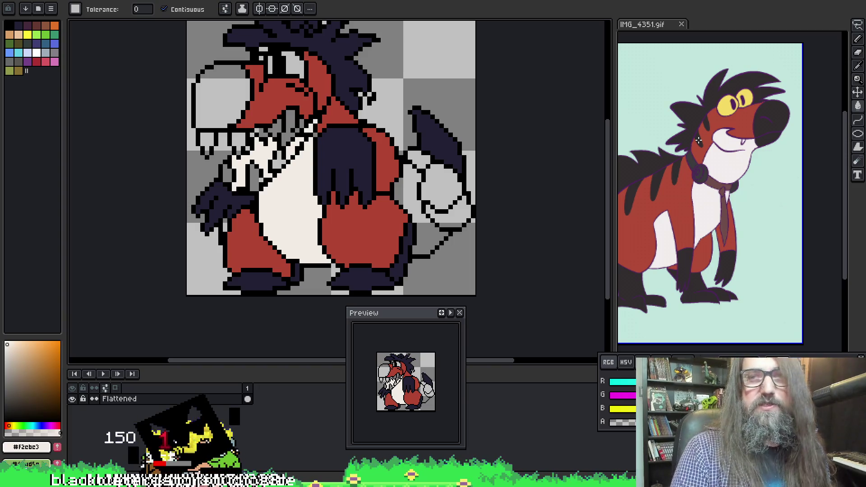
{"action": "left_click", "coordinate": [367, 145], "text": "alt"}
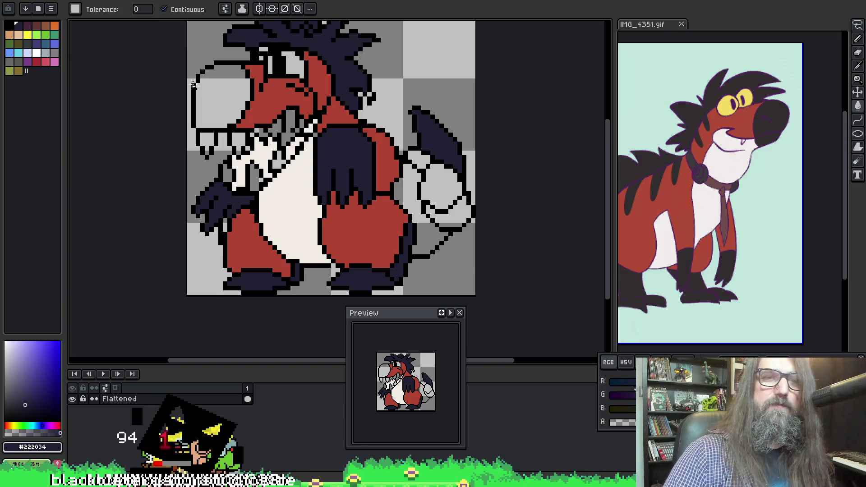
Step: Fill the snout tip with dark navy to form the nose
{"action": "left_click", "coordinate": [197, 71]}
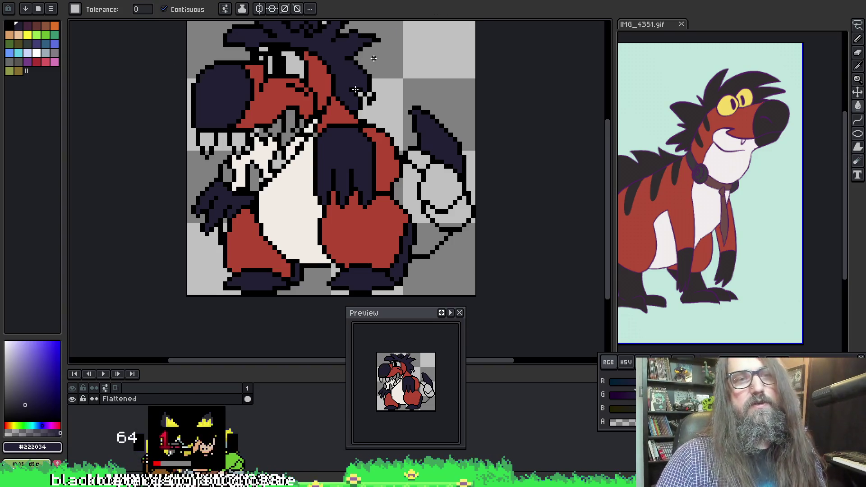
{"action": "key", "text": "space"}
{"action": "mouse_move", "coordinate": [393, 118]}
{"action": "left_mouse_down"}
{"action": "mouse_move", "coordinate": [409, 132]}
{"action": "mouse_move", "coordinate": [395, 128]}
{"action": "left_mouse_up"}
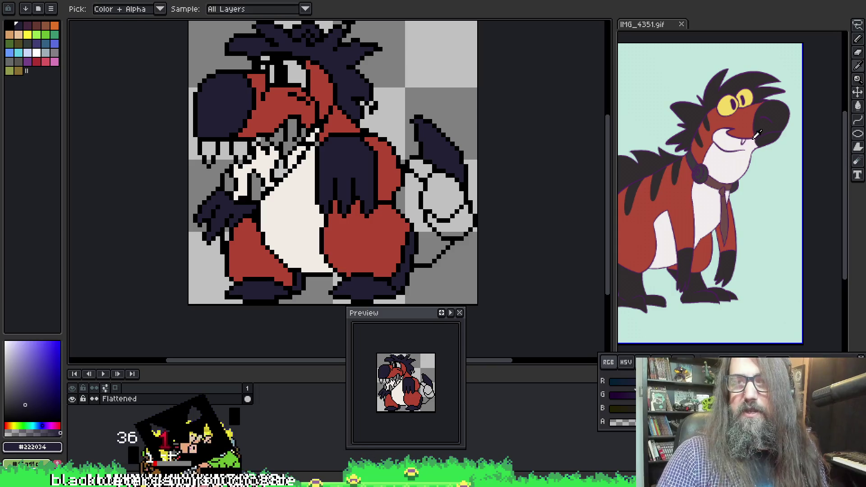
Step: Fill both upper teeth, both lower teeth and the grey snout spot with pure white
{"action": "left_click", "coordinate": [9, 343]}
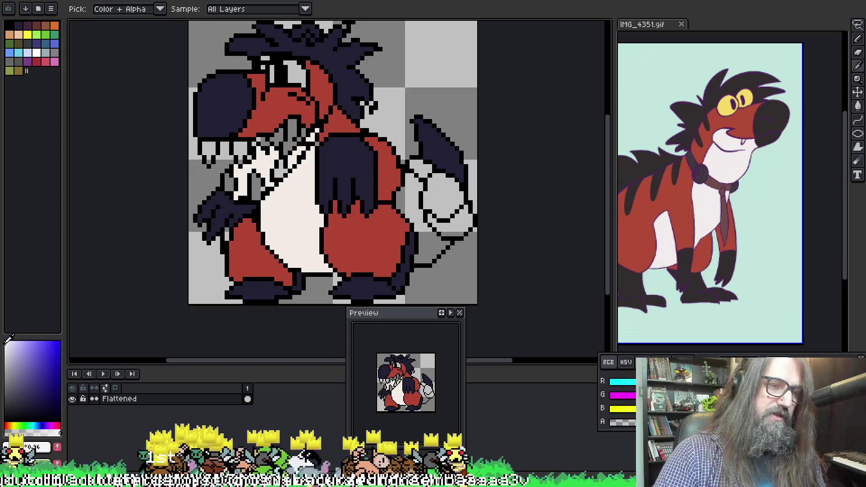
{"action": "key", "text": "g"}
{"action": "left_click", "coordinate": [208, 149]}
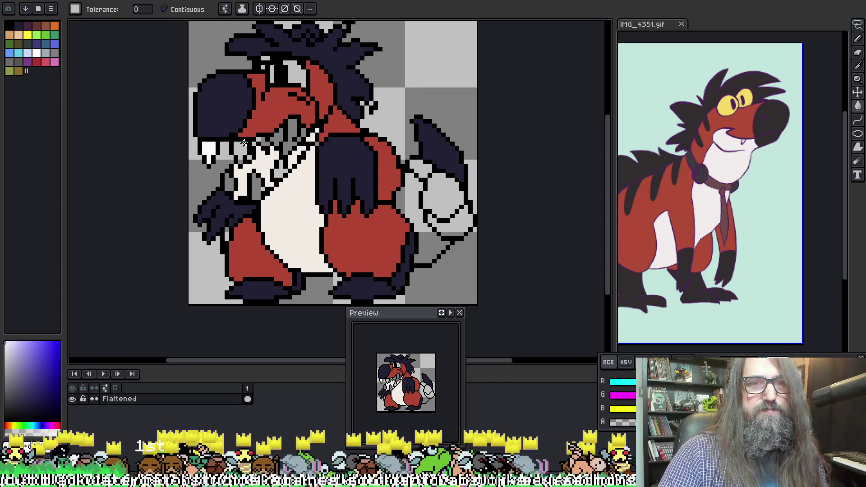
{"action": "left_click", "coordinate": [241, 146]}
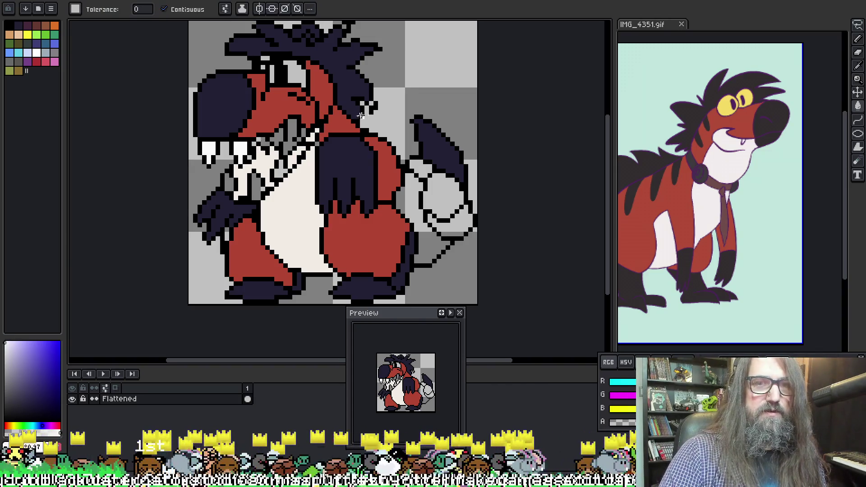
{"action": "left_click", "coordinate": [278, 135]}
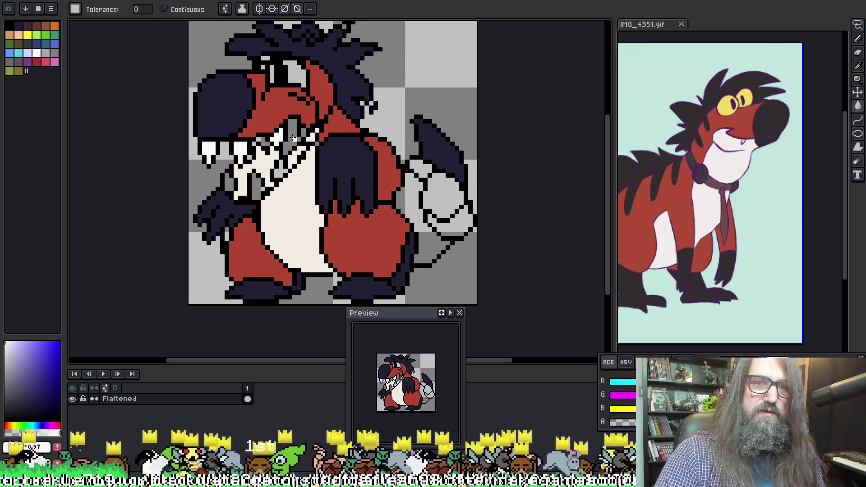
{"action": "left_click", "coordinate": [259, 185]}
{"action": "left_click", "coordinate": [228, 182]}
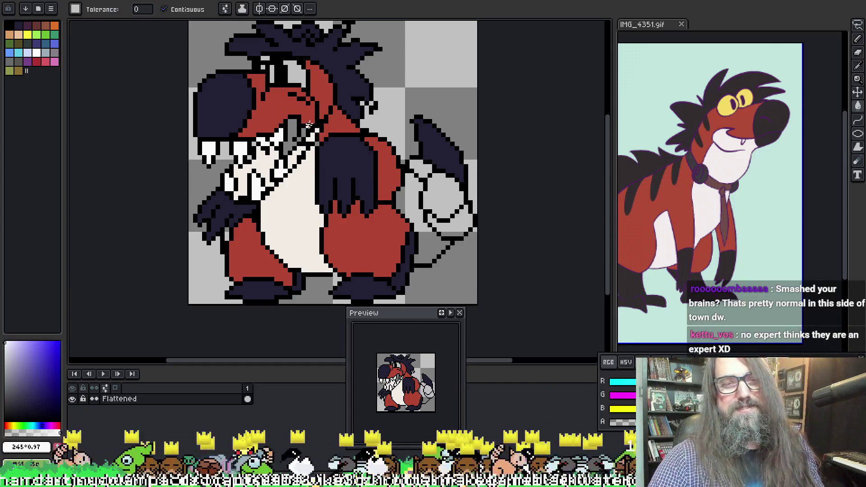
Step: Fill the remaining small gaps beside the teeth with white
{"action": "key", "text": "i"}
{"action": "key", "text": "g"}
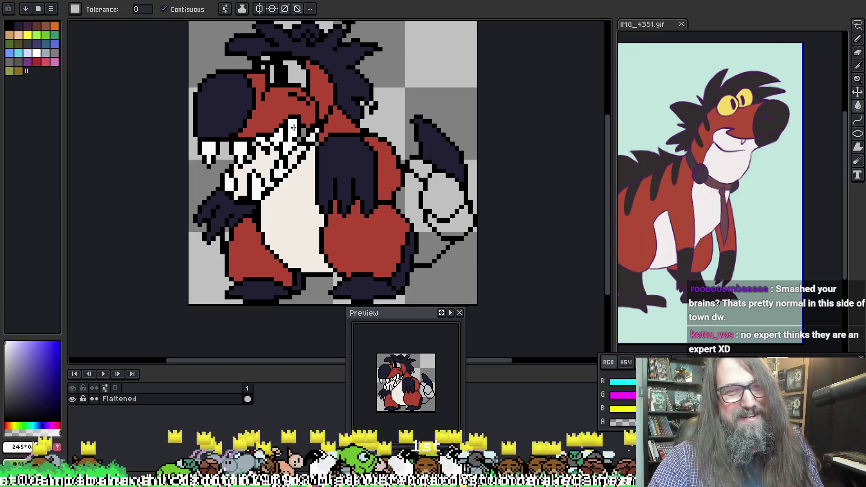
{"action": "left_click", "coordinate": [286, 127], "text": "alt"}
{"action": "key", "text": "alt"}
{"action": "left_click", "coordinate": [230, 151], "text": "alt"}
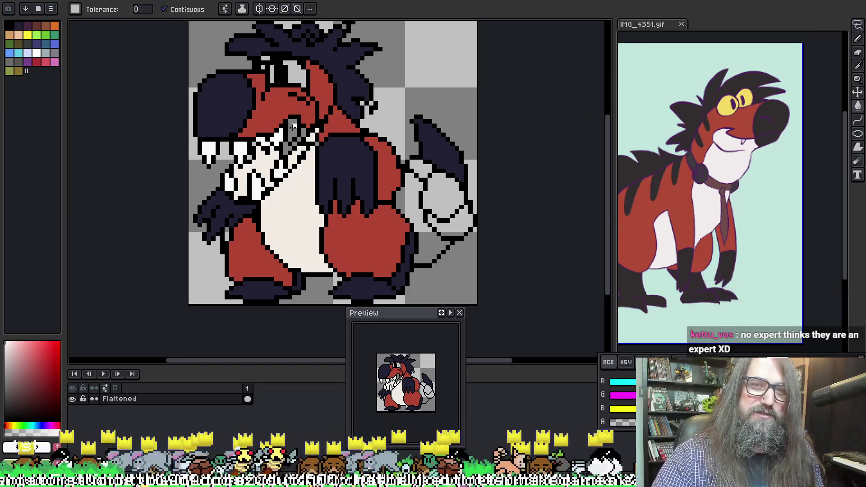
{"action": "left_click", "coordinate": [292, 128]}
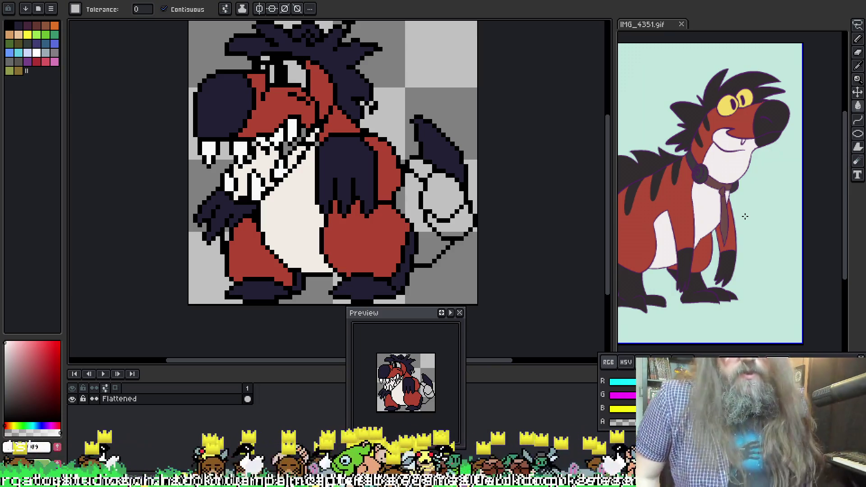
Step: Sample the body red from the sprite and fill the grey tail area with it
{"action": "key", "text": "i"}
{"action": "left_click", "coordinate": [408, 209]}
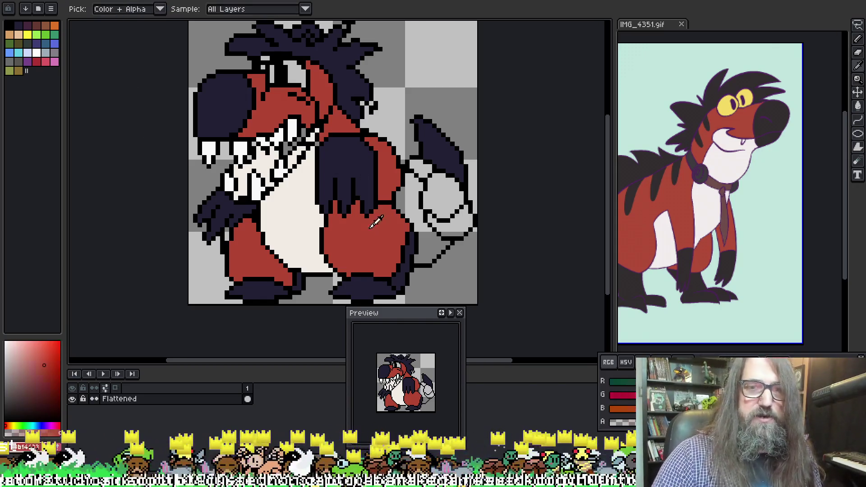
{"action": "key", "text": "g"}
{"action": "left_click", "coordinate": [415, 206]}
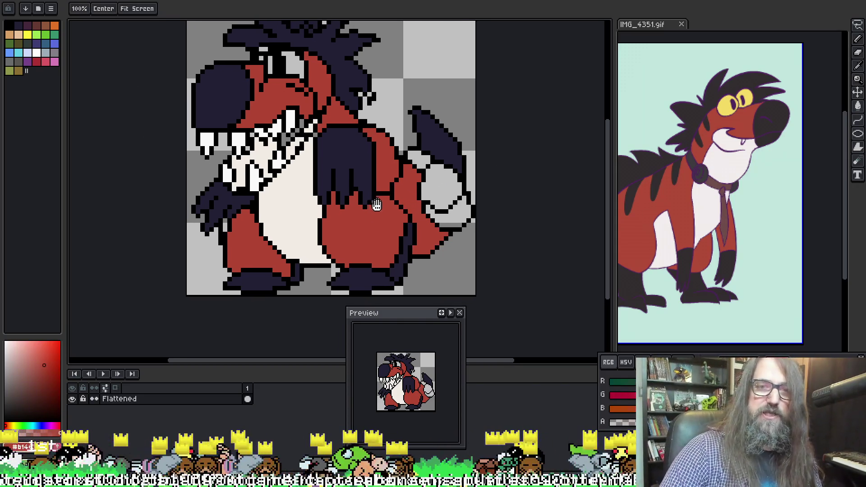
Step: Save the sprite with Ctrl+S and switch the colour display to hue, saturation and value
{"action": "key", "text": "ctrl+s"}
{"action": "key", "text": "Escape"}
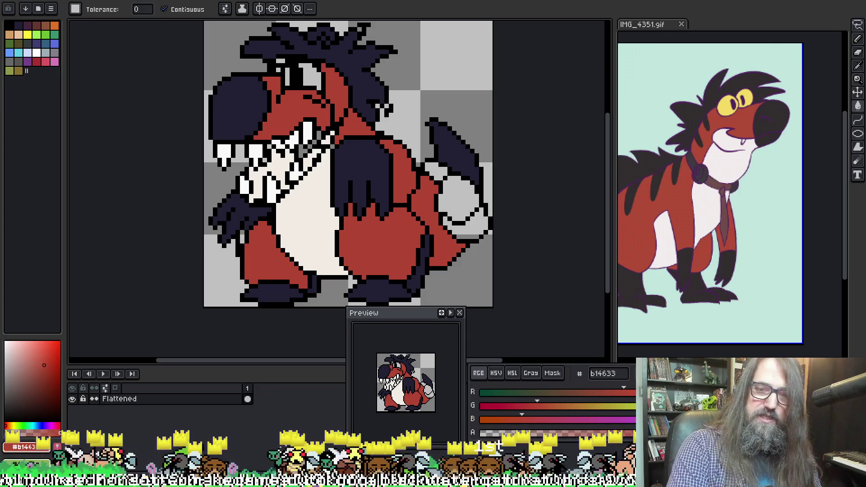
{"action": "left_click", "coordinate": [495, 373]}
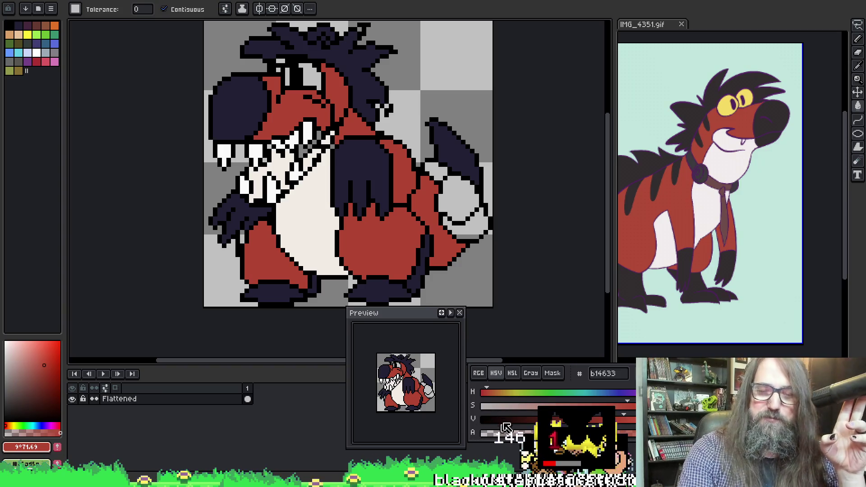
Step: Sweep the HSV hue, brightness and saturation sliders to a soft pink, #d971cb
{"action": "left_click_drag", "start_coordinate": [490, 393], "coordinate": [667, 393]}
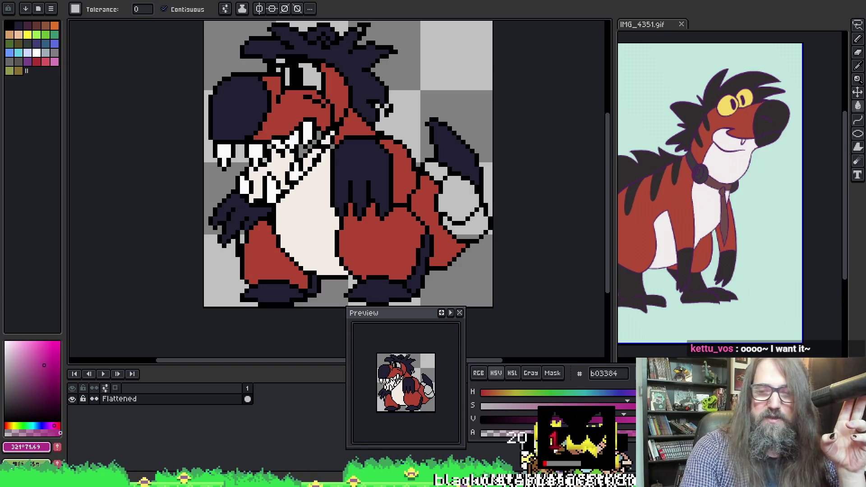
{"action": "mouse_move", "coordinate": [626, 420]}
{"action": "left_mouse_down"}
{"action": "mouse_move", "coordinate": [657, 420]}
{"action": "mouse_move", "coordinate": [591, 407]}
{"action": "mouse_move", "coordinate": [600, 408]}
{"action": "left_mouse_up"}
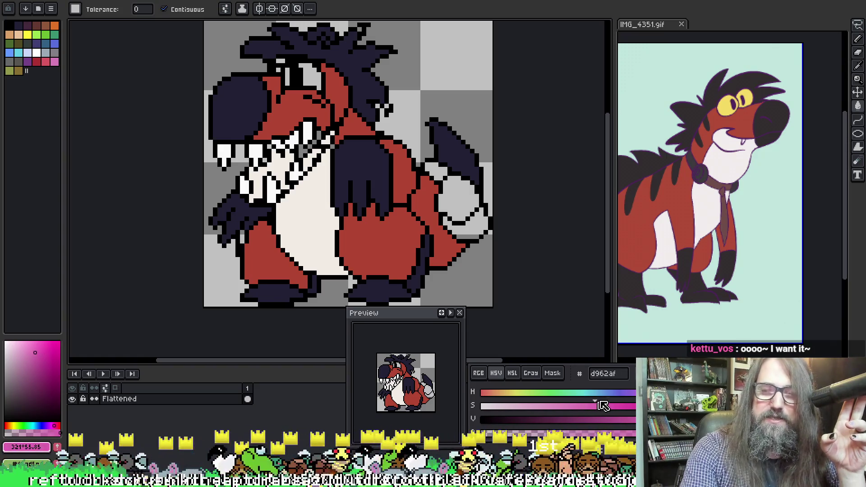
{"action": "left_click_drag", "start_coordinate": [665, 392], "coordinate": [678, 392]}
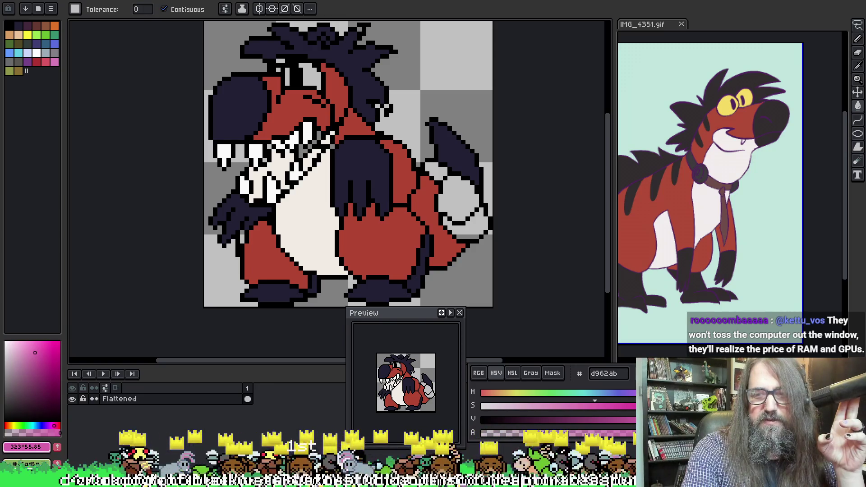
{"action": "left_click_drag", "start_coordinate": [678, 392], "coordinate": [681, 392]}
{"action": "mouse_move", "coordinate": [596, 404]}
{"action": "left_mouse_down"}
{"action": "mouse_move", "coordinate": [557, 410]}
{"action": "mouse_move", "coordinate": [599, 410]}
{"action": "mouse_move", "coordinate": [588, 412]}
{"action": "left_mouse_up"}
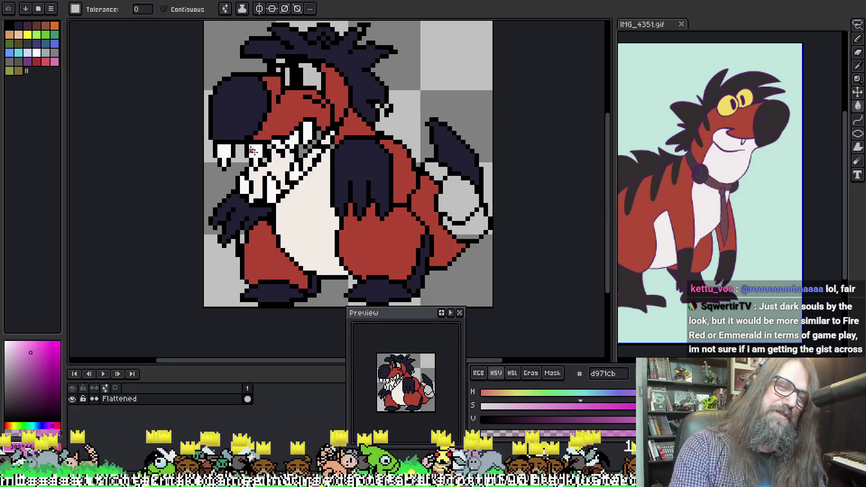
Step: Bucket-fill the open mouth pink, dot pink pixels beside the teeth, and zoom to check
{"action": "left_click", "coordinate": [272, 165]}
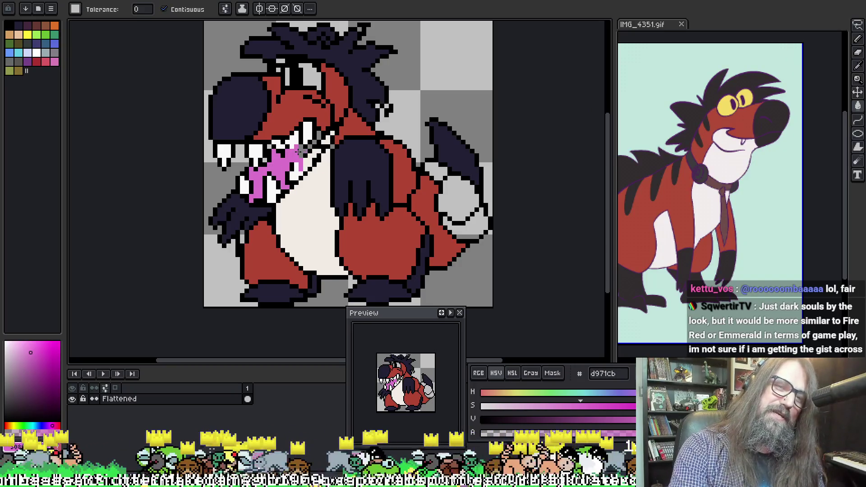
{"action": "left_click", "coordinate": [316, 136]}
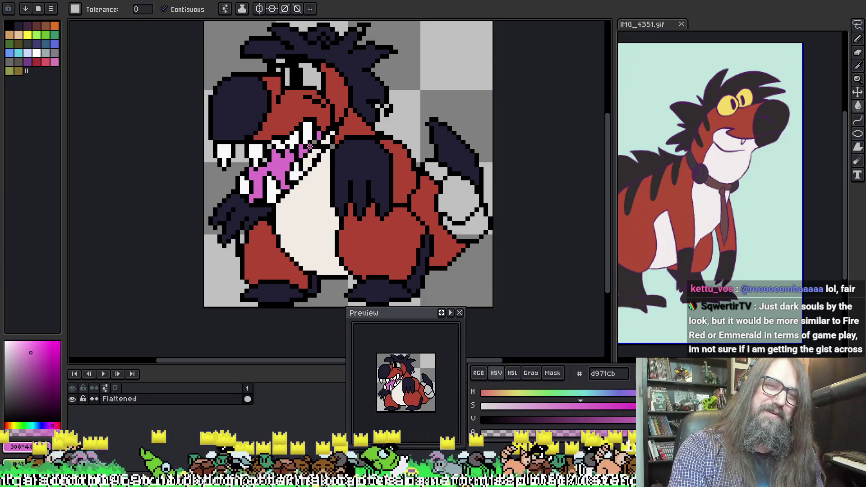
{"action": "key", "text": "b"}
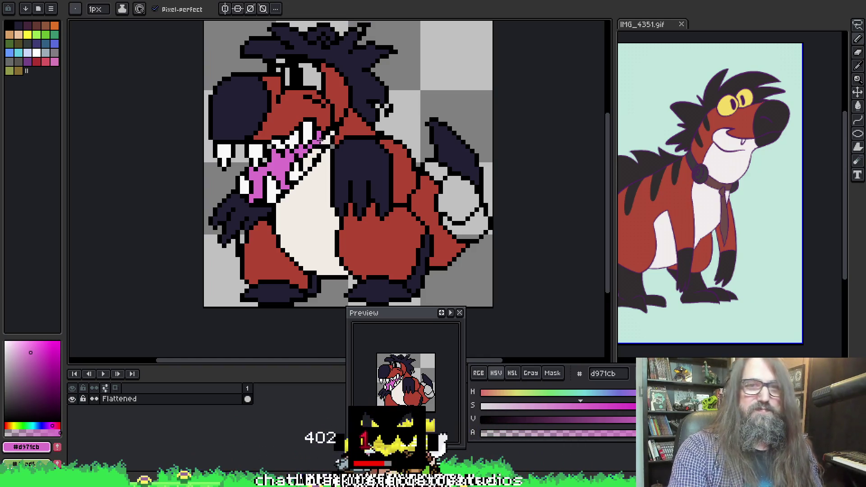
{"action": "scroll", "coordinate": [284, 165], "scroll_direction": "down", "scroll_amount": 8}
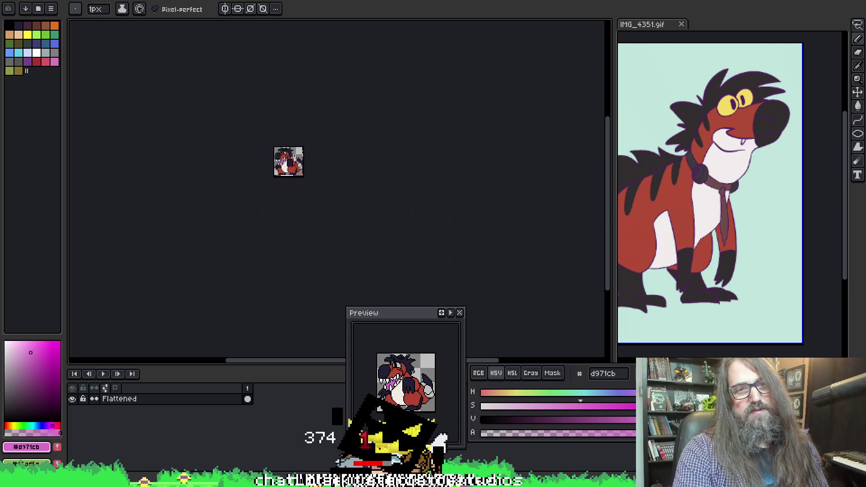
{"action": "scroll", "coordinate": [288, 161], "scroll_direction": "up", "scroll_amount": 6}
{"action": "scroll", "coordinate": [289, 162], "scroll_direction": "up", "scroll_amount": 2}
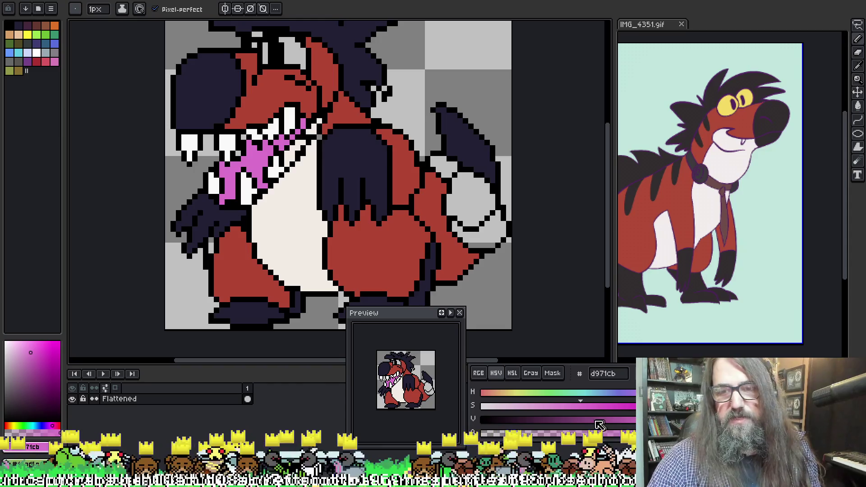
Step: Make the mouth pink slightly paler, then sample black and pink from the mouth
{"action": "left_click_drag", "start_coordinate": [575, 407], "coordinate": [562, 412]}
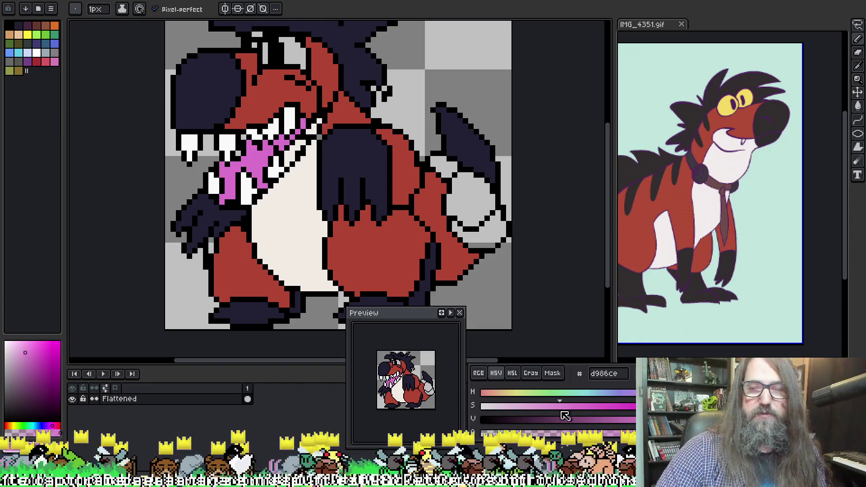
{"action": "key", "text": "g"}
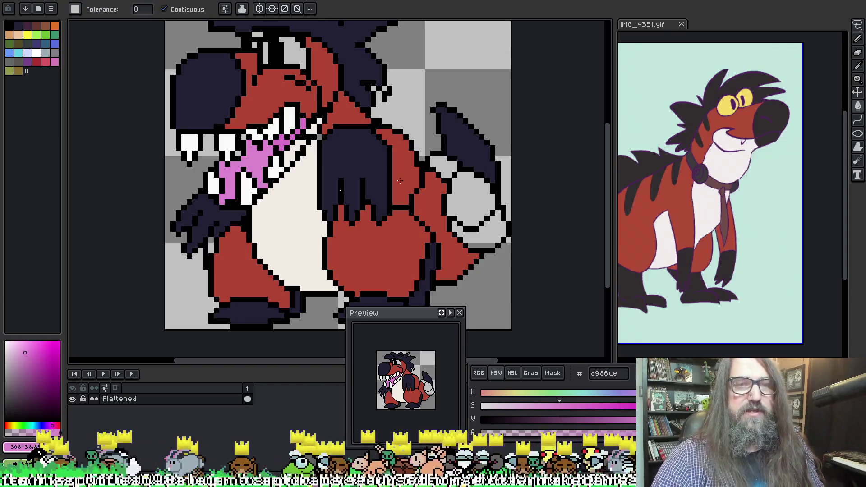
{"action": "key", "text": "b"}
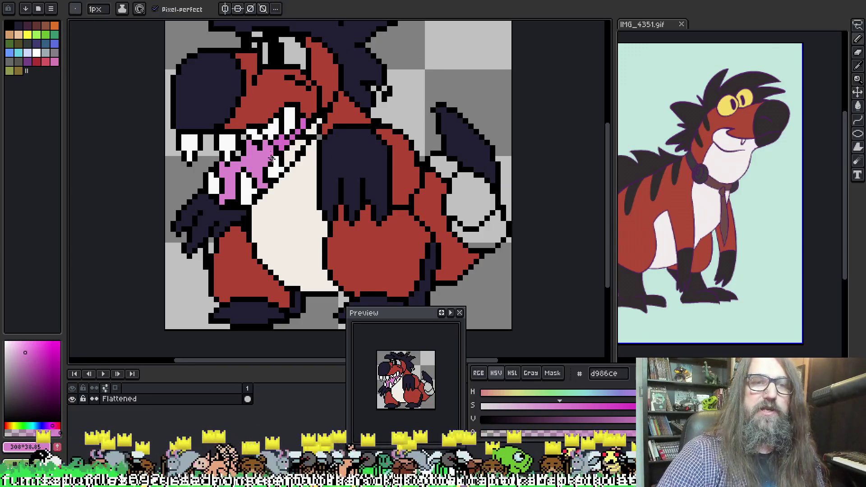
{"action": "key", "text": "alt"}
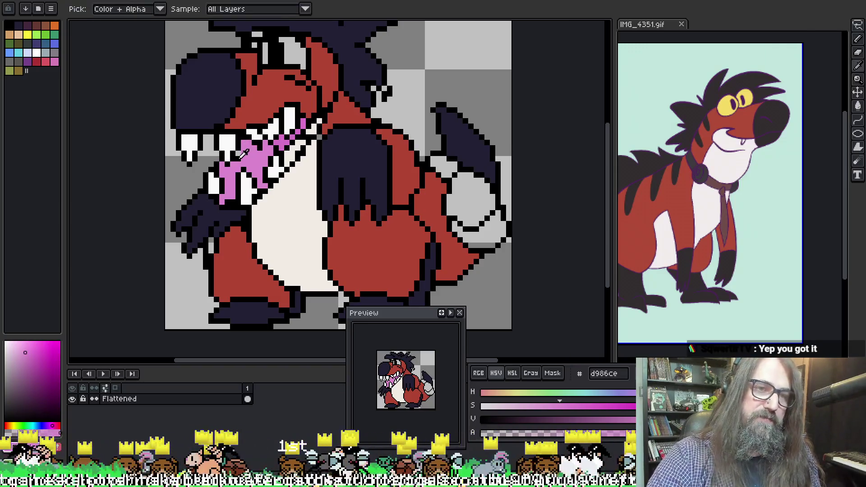
{"action": "left_click", "coordinate": [241, 158], "text": "alt"}
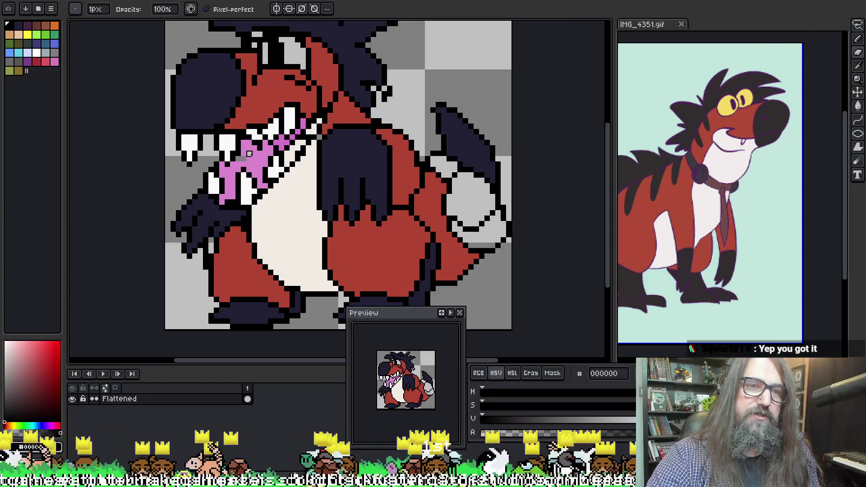
{"action": "left_click", "coordinate": [249, 152], "text": "alt"}
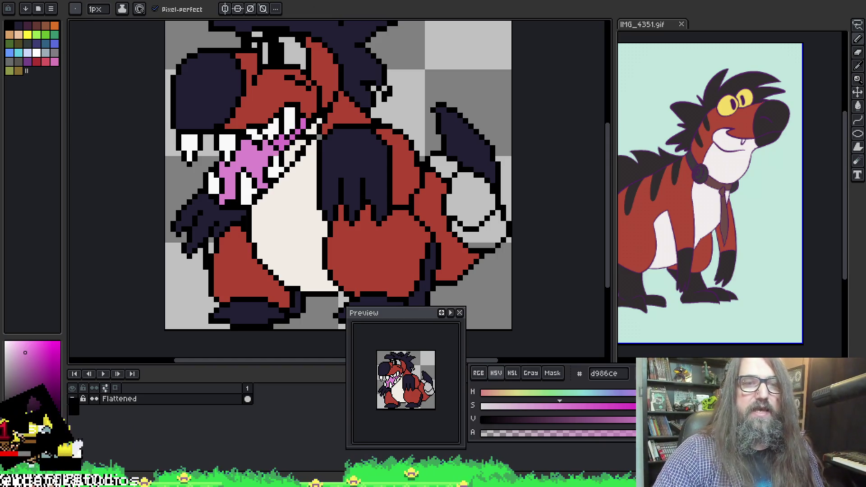
Step: Sample the #d971cb pink, then the teeth's off-white to draw with
{"action": "key", "text": "b"}
{"action": "left_click", "coordinate": [282, 148], "text": "alt"}
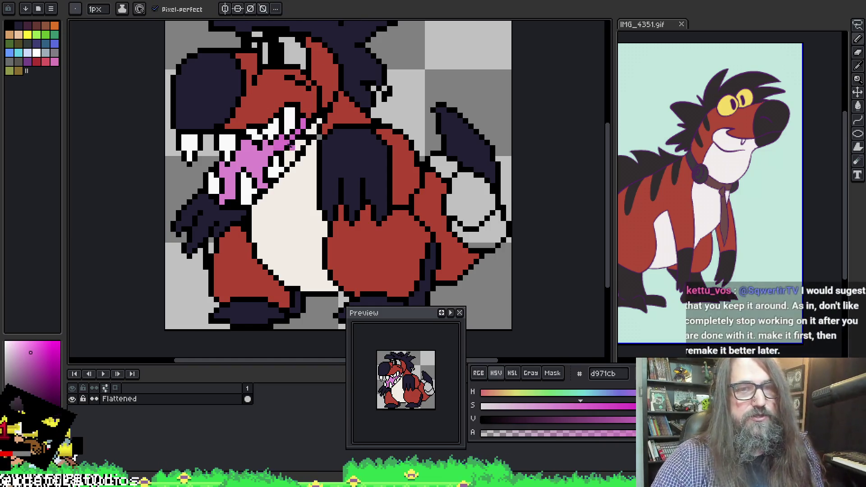
{"action": "left_click", "coordinate": [281, 167], "text": "alt"}
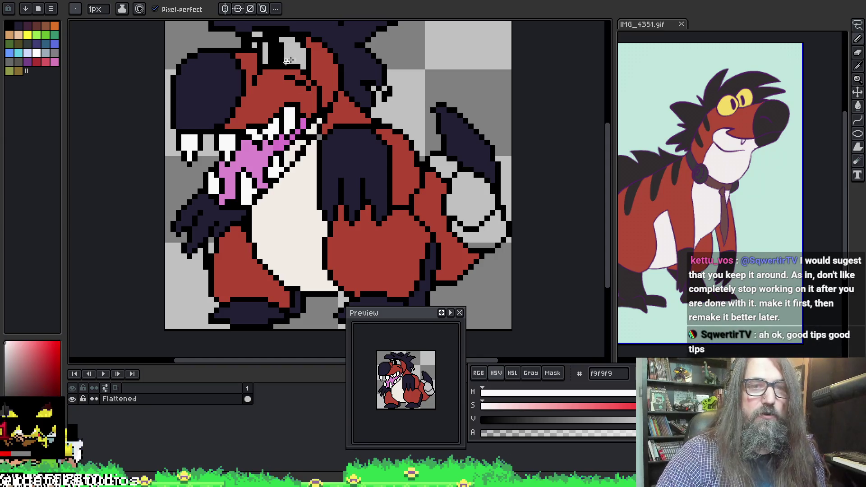
{"action": "key", "text": "alt"}
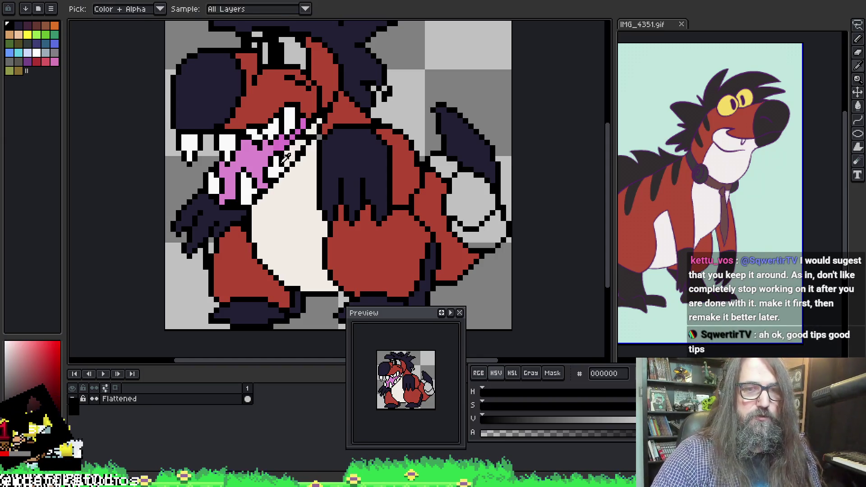
{"action": "left_click", "coordinate": [281, 167], "text": "alt"}
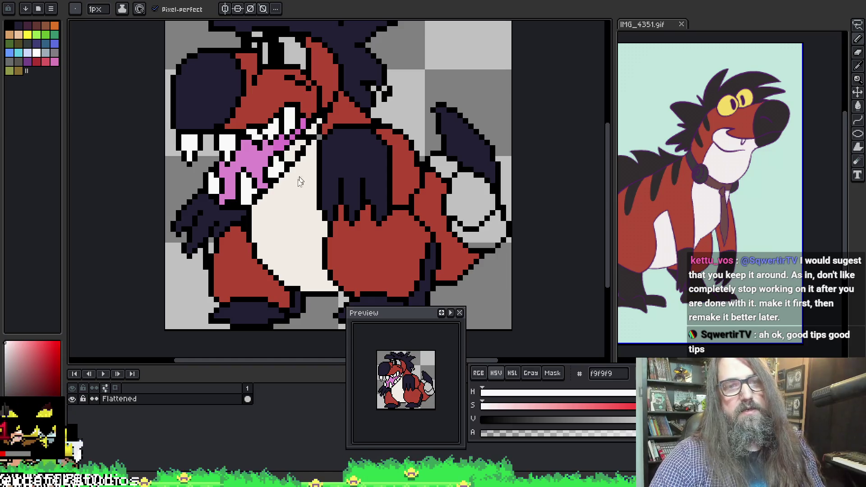
{"action": "scroll", "coordinate": [284, 148], "scroll_direction": "down", "scroll_amount": 5}
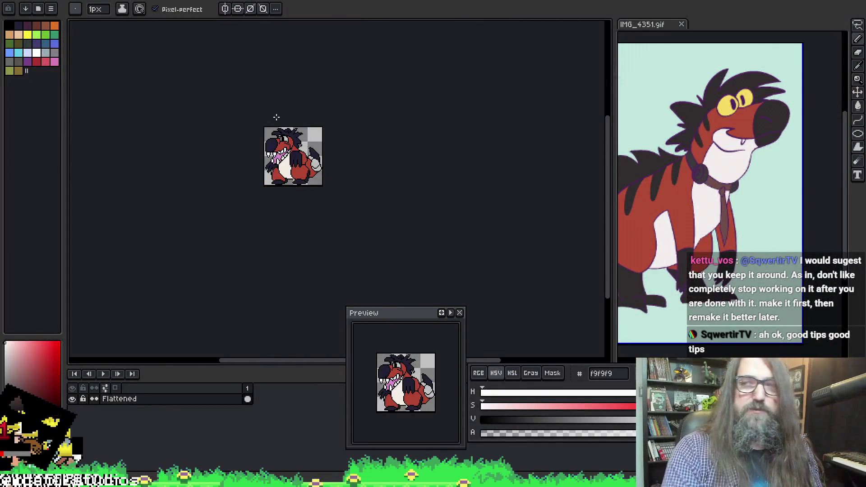
{"action": "scroll", "coordinate": [240, 130], "scroll_direction": "up", "scroll_amount": 3}
Step: Recentre the view on the mouth and teeth, sampling its pink and black outline colours
{"action": "left_click_drag", "start_coordinate": [406, 124], "coordinate": [344, 166]}
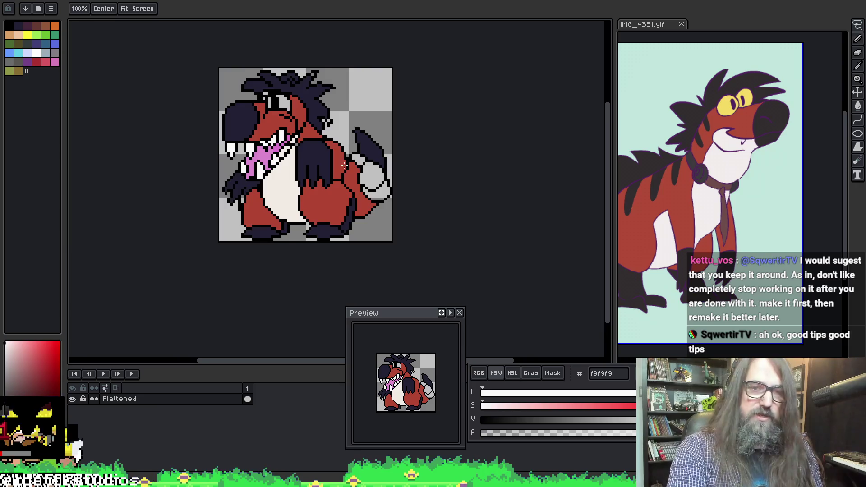
{"action": "scroll", "coordinate": [275, 139], "scroll_direction": "up", "scroll_amount": 3}
{"action": "left_click", "coordinate": [278, 136], "text": "alt"}
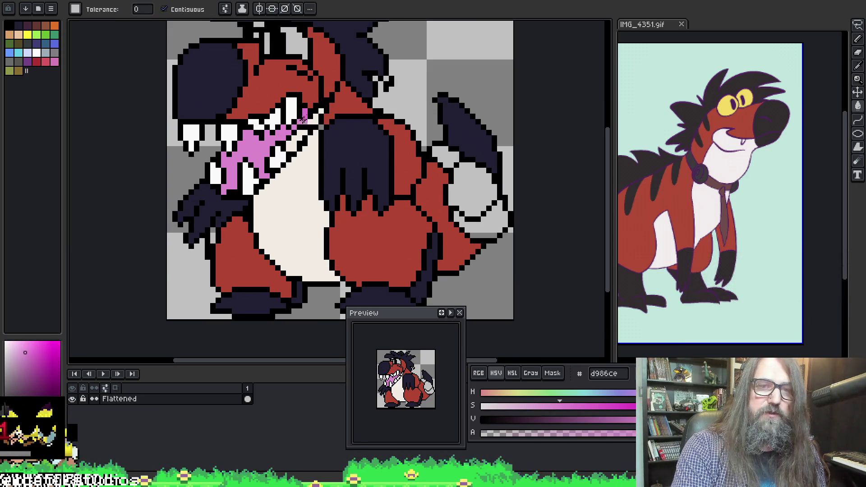
{"action": "scroll", "coordinate": [272, 144], "scroll_direction": "up", "scroll_amount": 2}
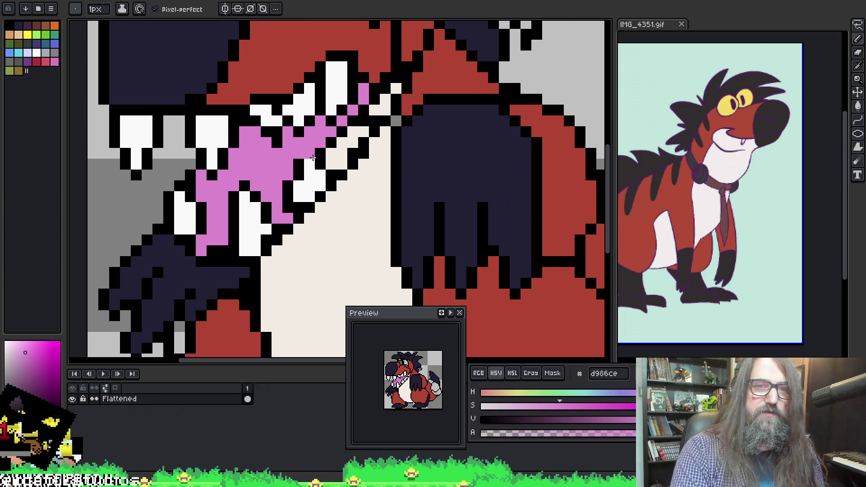
{"action": "key", "text": "b"}
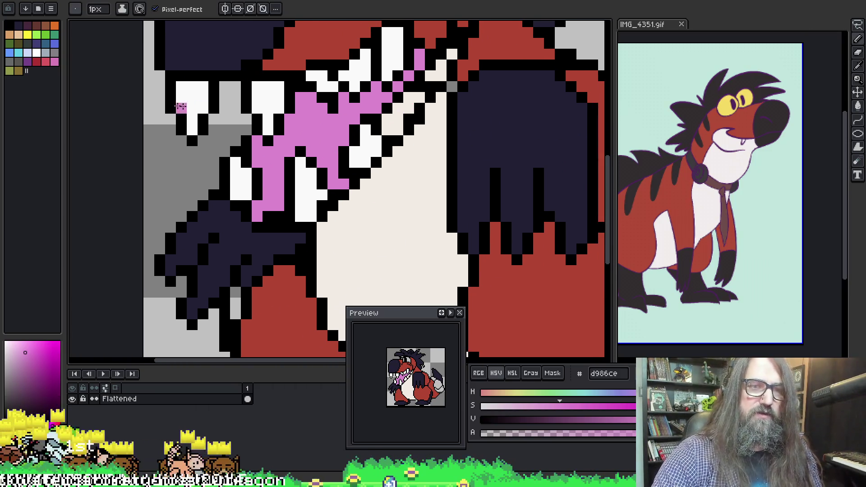
{"action": "left_click_drag", "start_coordinate": [325, 139], "coordinate": [308, 164]}
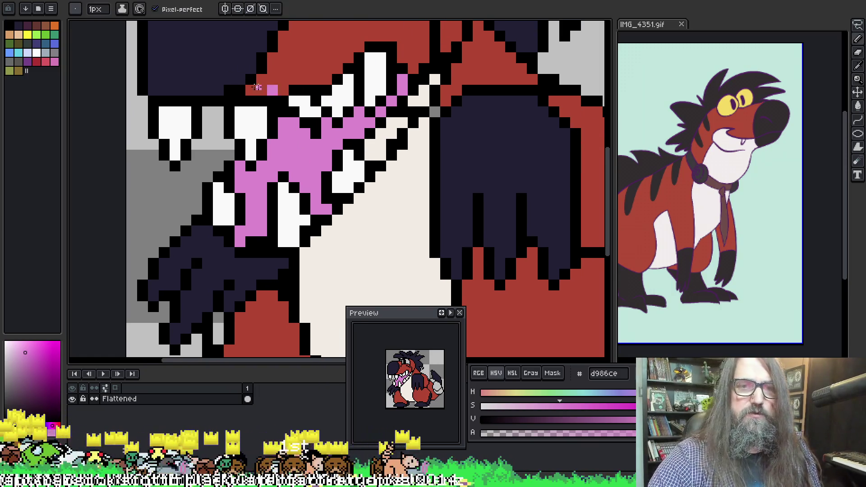
{"action": "left_click", "coordinate": [346, 136], "text": "alt"}
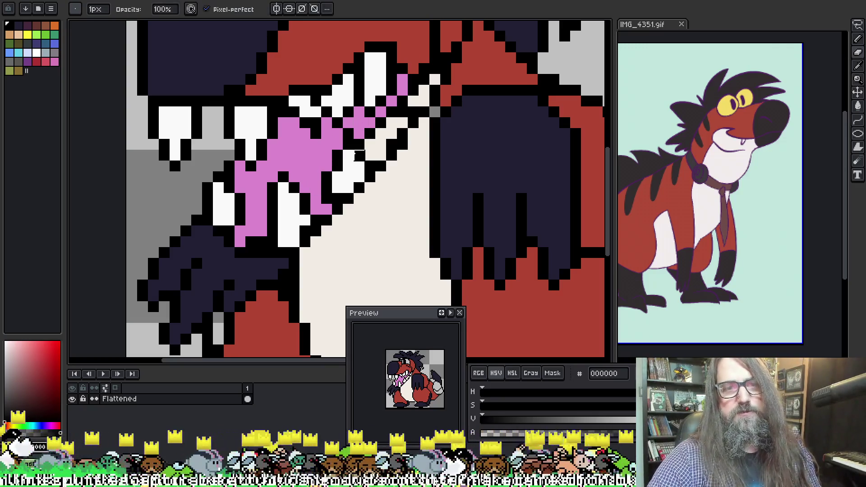
{"action": "key", "text": "alt"}
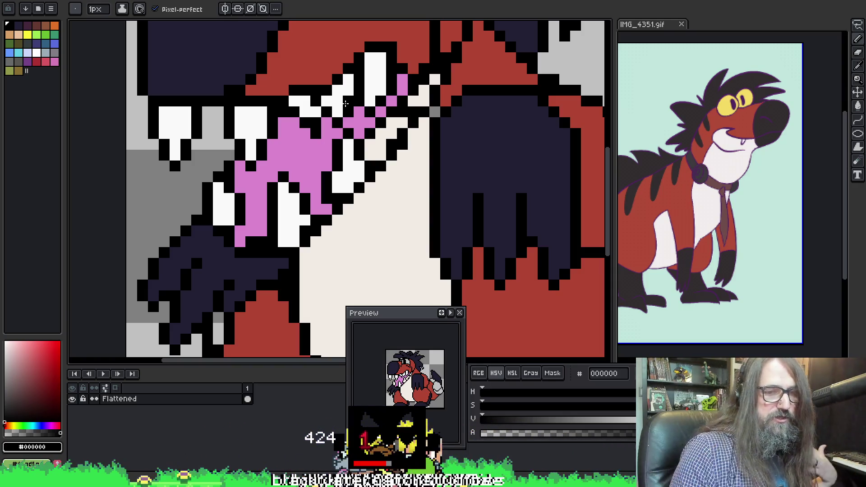
Step: Move the Preview panel lower so the mouth close-up stays visible
{"action": "left_click_drag", "start_coordinate": [348, 231], "coordinate": [357, 217]}
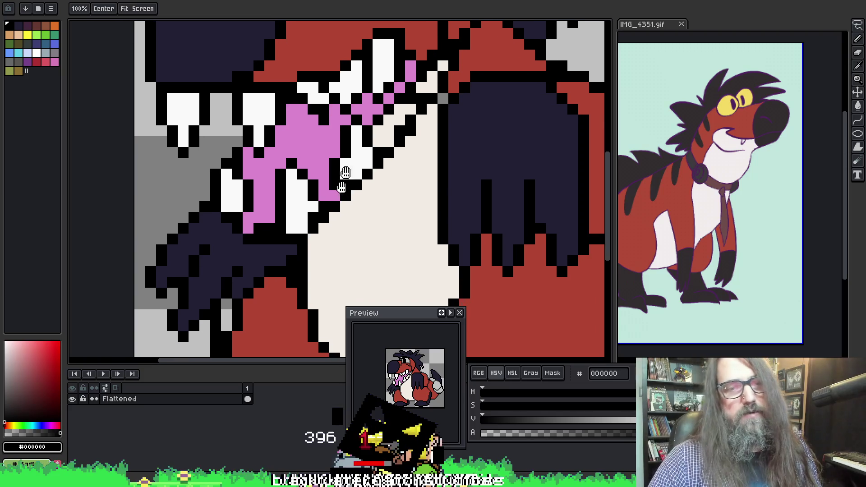
{"action": "mouse_move", "coordinate": [416, 317]}
{"action": "left_mouse_down"}
{"action": "mouse_move", "coordinate": [384, 323]}
{"action": "mouse_move", "coordinate": [398, 336]}
{"action": "mouse_move", "coordinate": [396, 358]}
{"action": "left_mouse_up"}
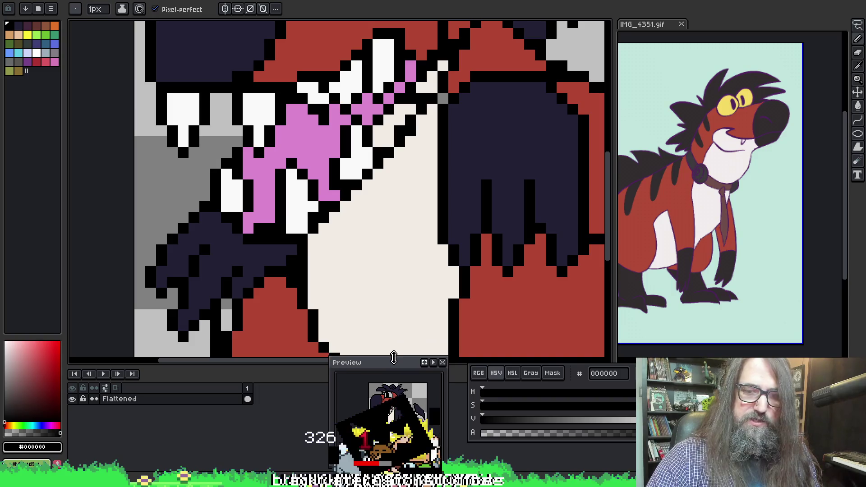
{"action": "left_click_drag", "start_coordinate": [387, 257], "coordinate": [424, 243]}
{"action": "left_click_drag", "start_coordinate": [419, 197], "coordinate": [433, 203]}
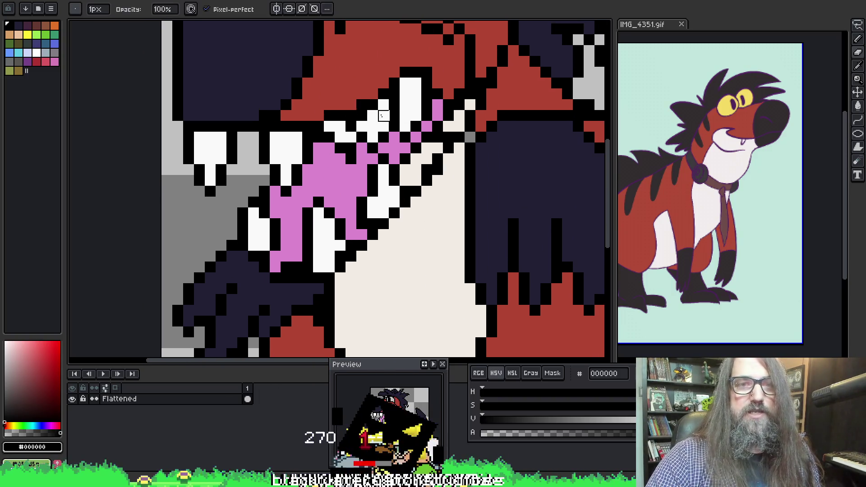
Step: Paint the grey pixels beside the teeth off-white and dark outline, ending on off-white #f9f9f9
{"action": "key", "text": "i"}
{"action": "left_click", "coordinate": [381, 115]}
{"action": "key", "text": "b"}
{"action": "left_click", "coordinate": [372, 120]}
{"action": "left_click", "coordinate": [372, 115], "text": "alt"}
{"action": "left_click", "coordinate": [362, 105]}
{"action": "left_click", "coordinate": [361, 116], "text": "alt"}
{"action": "key", "text": "v"}
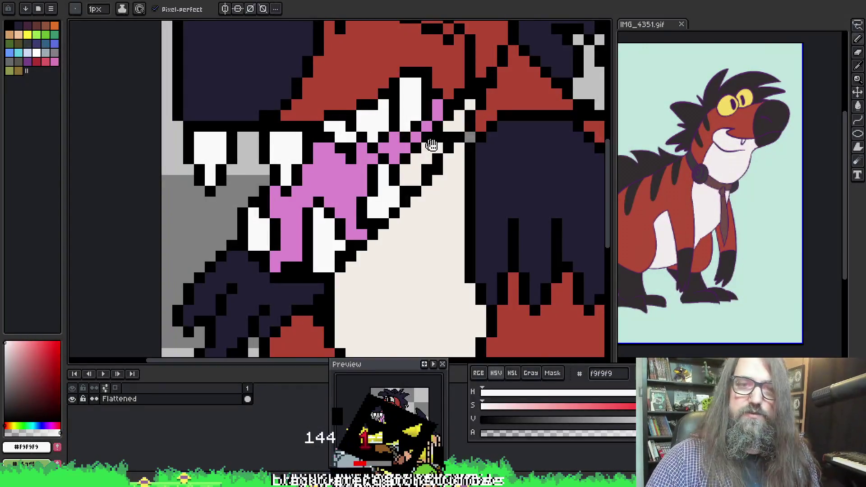
Step: Zoom between the whole sprite and the mouth close-up, picking black from the outline
{"action": "scroll", "coordinate": [506, 136], "scroll_direction": "down", "scroll_amount": 5}
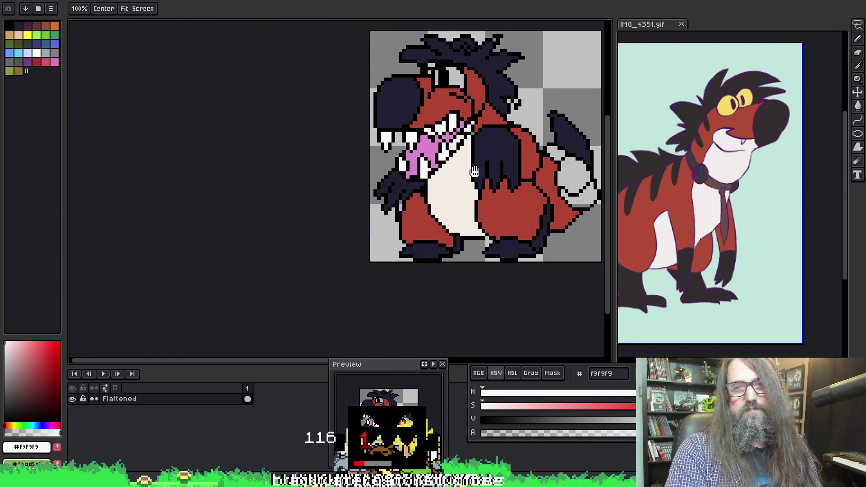
{"action": "scroll", "coordinate": [423, 182], "scroll_direction": "up", "scroll_amount": 3}
{"action": "scroll", "coordinate": [424, 181], "scroll_direction": "up", "scroll_amount": 1}
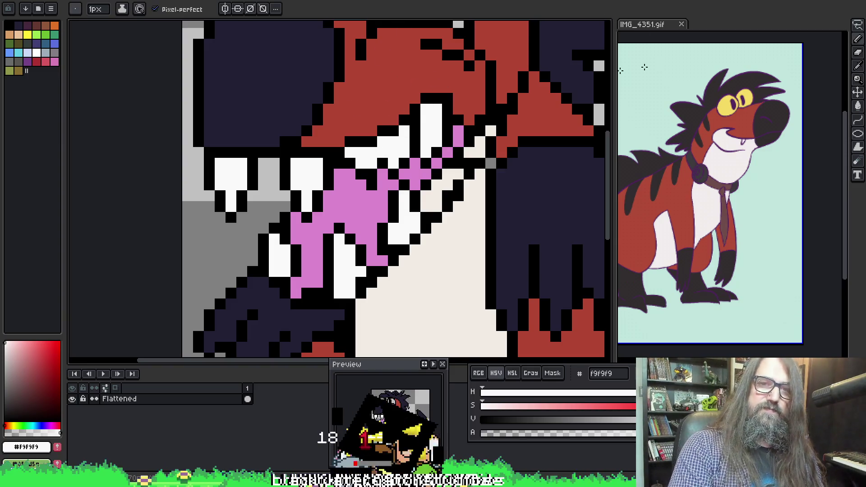
{"action": "key", "text": "ctrl+0"}
{"action": "scroll", "coordinate": [397, 256], "scroll_direction": "up", "scroll_amount": 3}
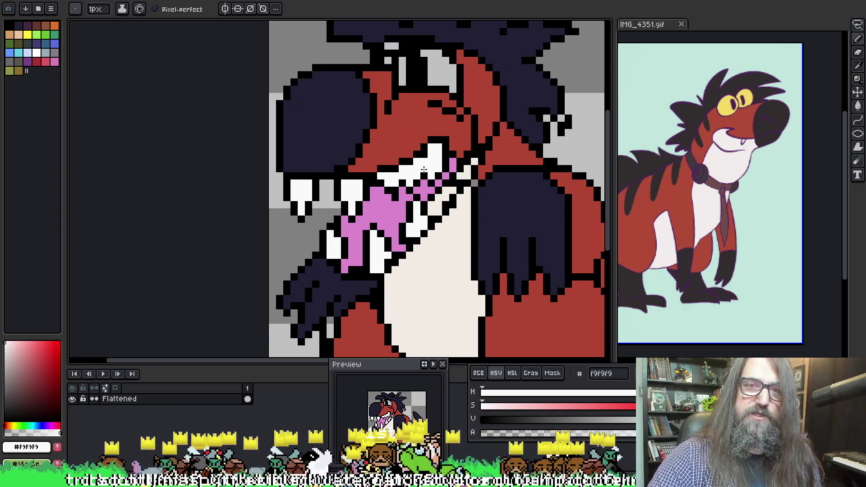
{"action": "scroll", "coordinate": [467, 149], "scroll_direction": "down", "scroll_amount": 3}
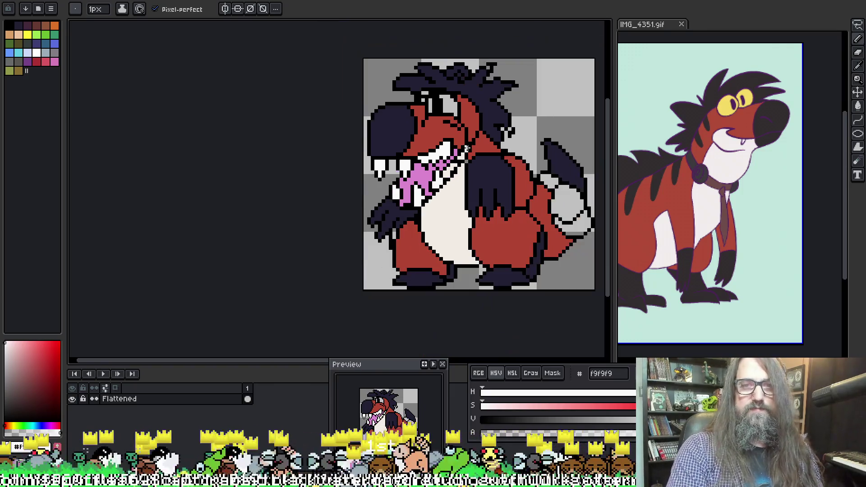
{"action": "scroll", "coordinate": [467, 149], "scroll_direction": "up", "scroll_amount": 2}
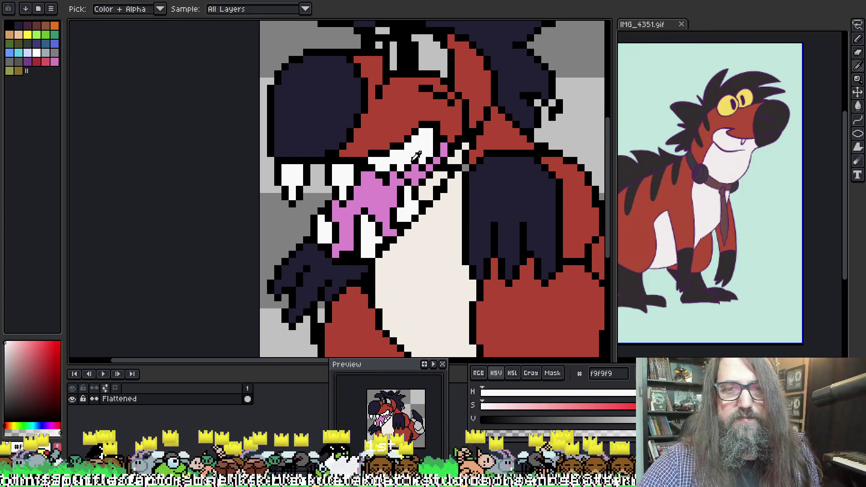
{"action": "left_click", "coordinate": [414, 152], "text": "alt"}
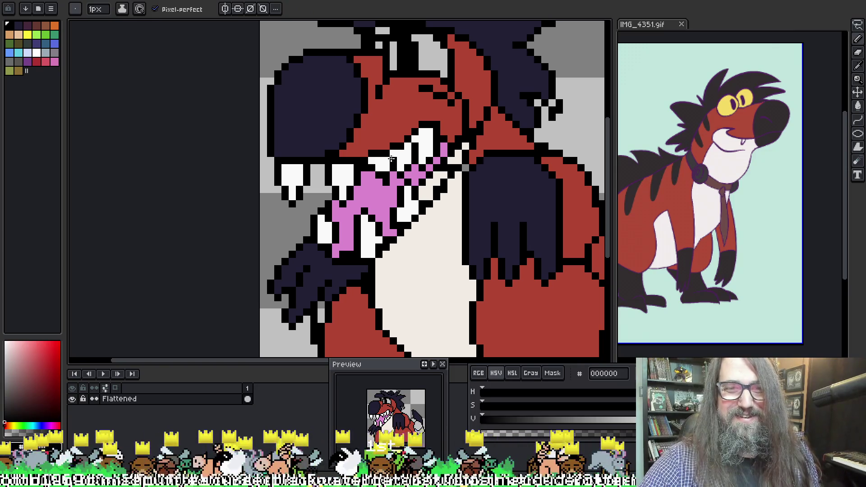
{"action": "scroll", "coordinate": [430, 60], "scroll_direction": "down", "scroll_amount": 2}
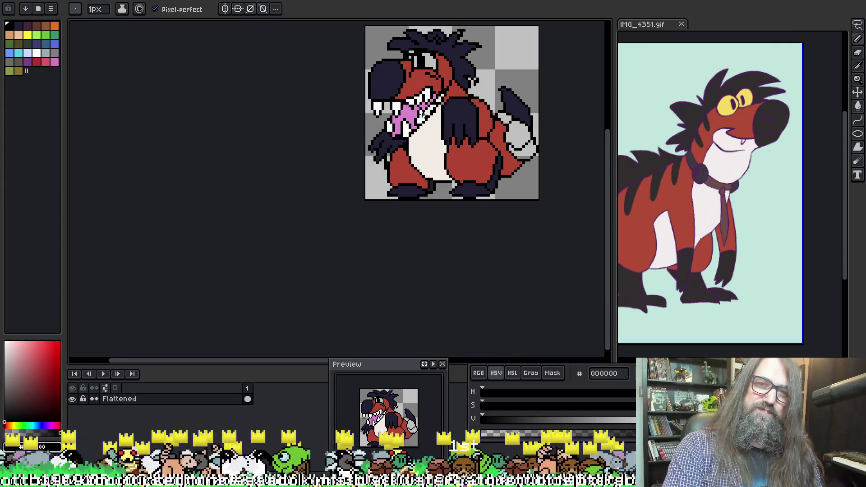
{"action": "left_click_drag", "start_coordinate": [426, 114], "coordinate": [414, 152]}
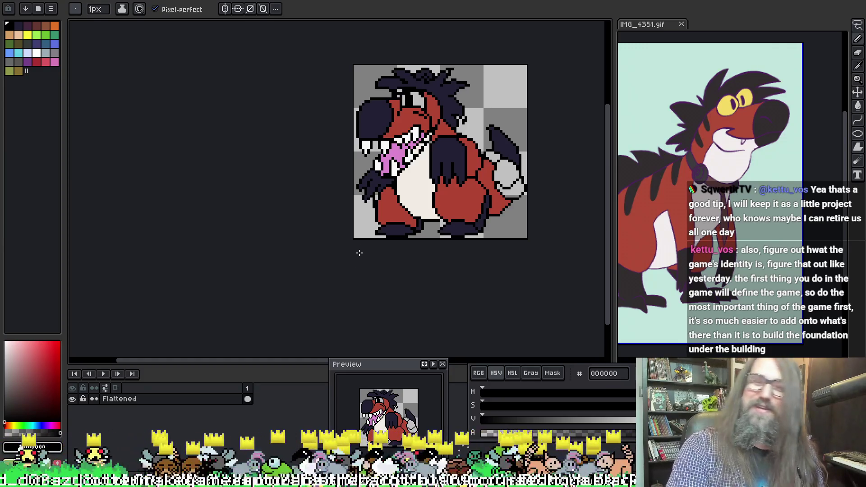
Step: Sample the cream belly colour #f2ebe3 as the drawing colour
{"action": "key", "text": "i"}
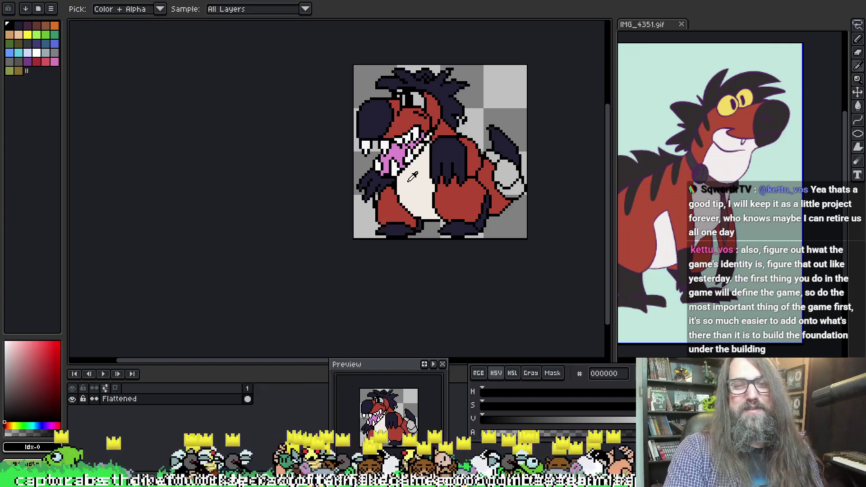
{"action": "scroll", "coordinate": [416, 177], "scroll_direction": "up", "scroll_amount": 1}
{"action": "scroll", "coordinate": [426, 176], "scroll_direction": "up", "scroll_amount": 1}
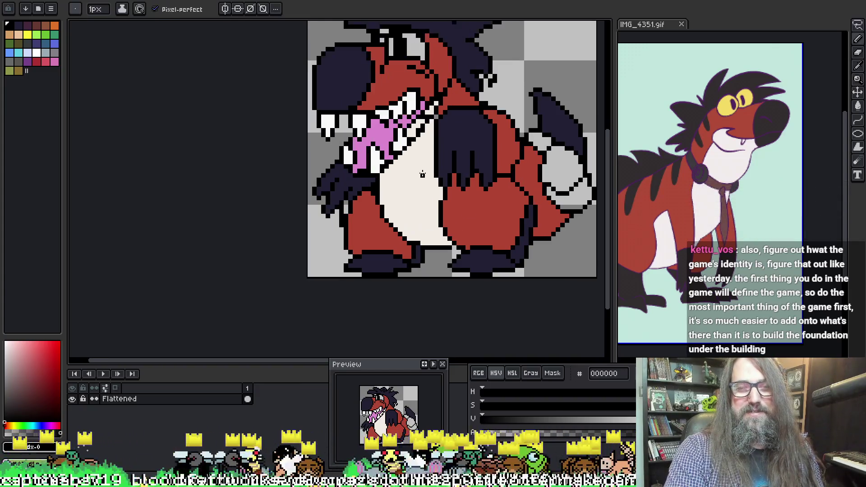
{"action": "left_click", "coordinate": [426, 176]}
{"action": "key", "text": "b"}
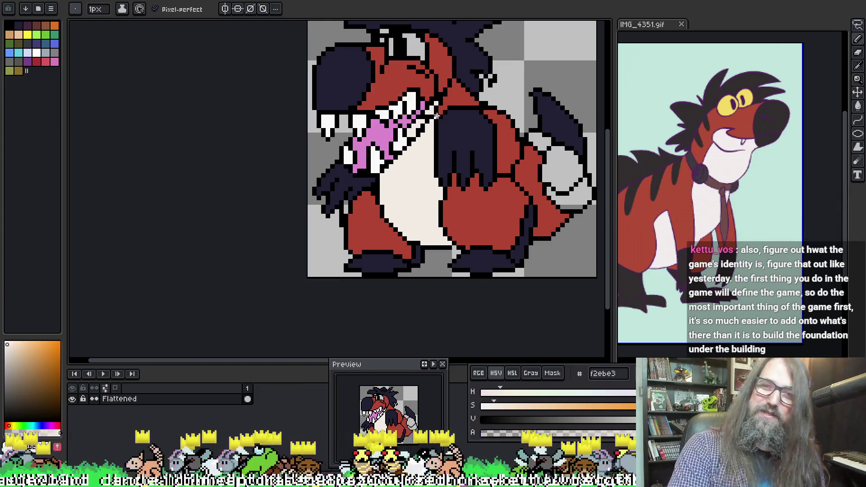
{"action": "scroll", "coordinate": [459, 198], "scroll_direction": "down", "scroll_amount": 1}
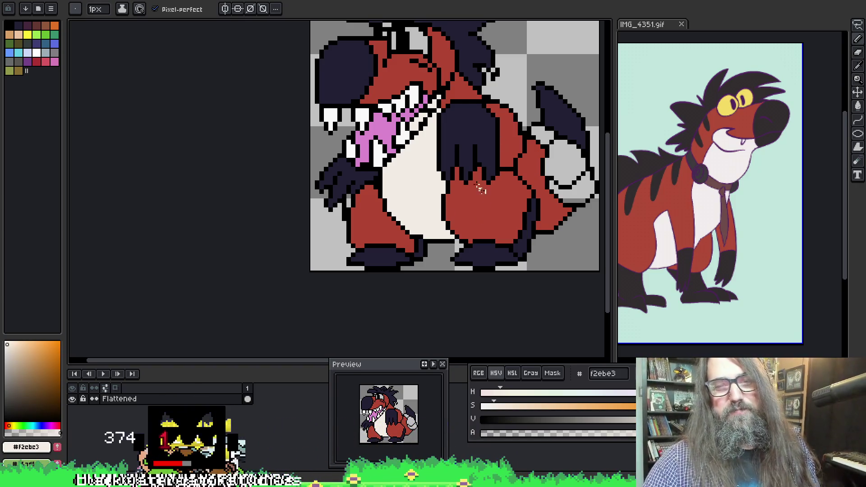
Step: Take the tie's brown from the reference image and set #6a4b44 as the drawing colour
{"action": "left_click_drag", "start_coordinate": [433, 178], "coordinate": [388, 190]}
{"action": "key", "text": "i"}
{"action": "left_click", "coordinate": [724, 209]}
{"action": "key", "text": "g"}
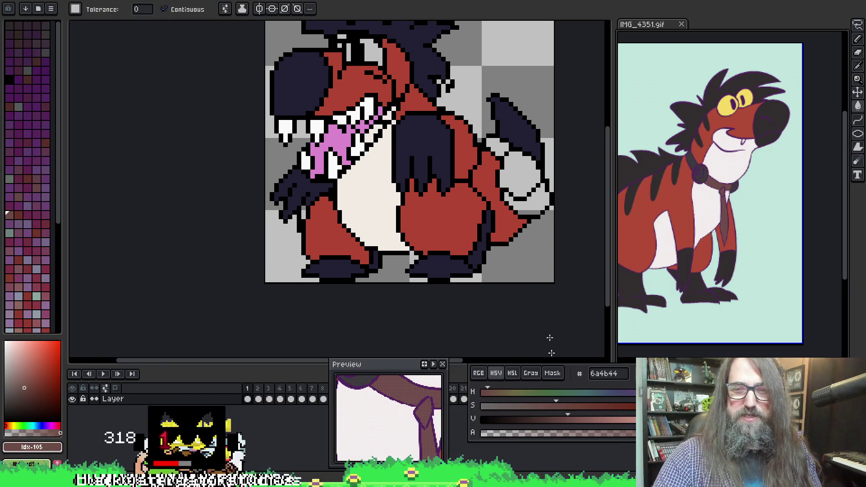
{"action": "left_click", "coordinate": [605, 374]}
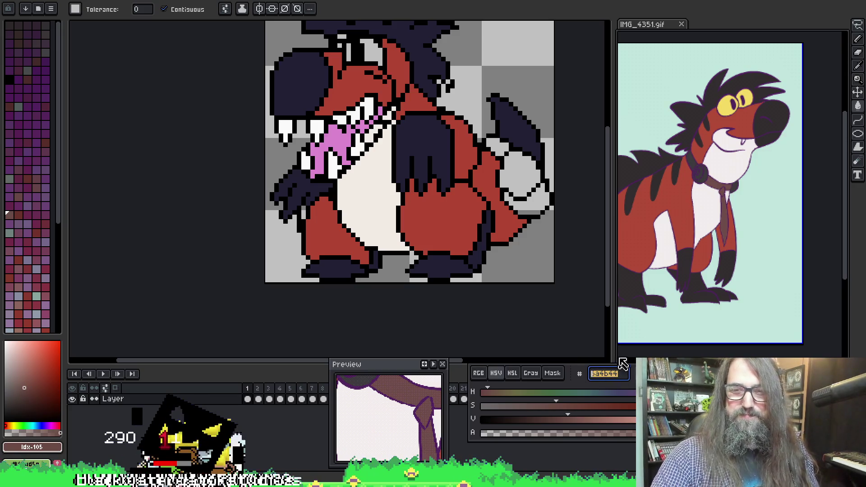
{"action": "left_click", "coordinate": [493, 210]}
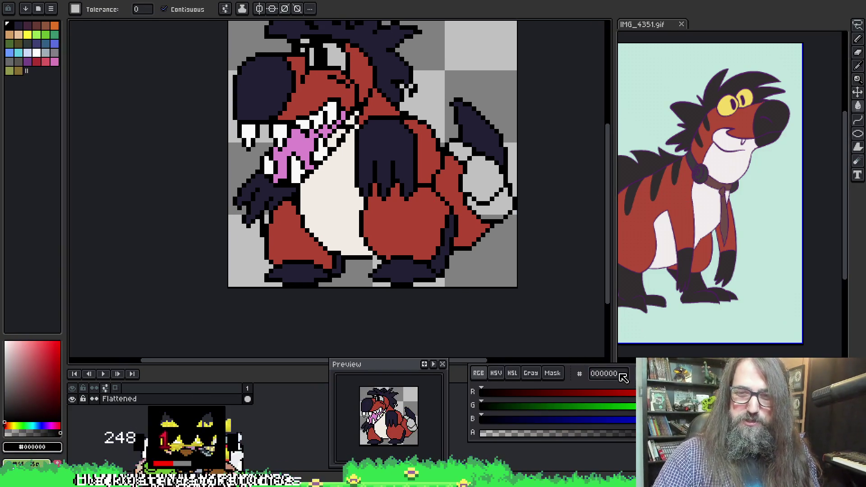
{"action": "type", "text": "6a4b44"}
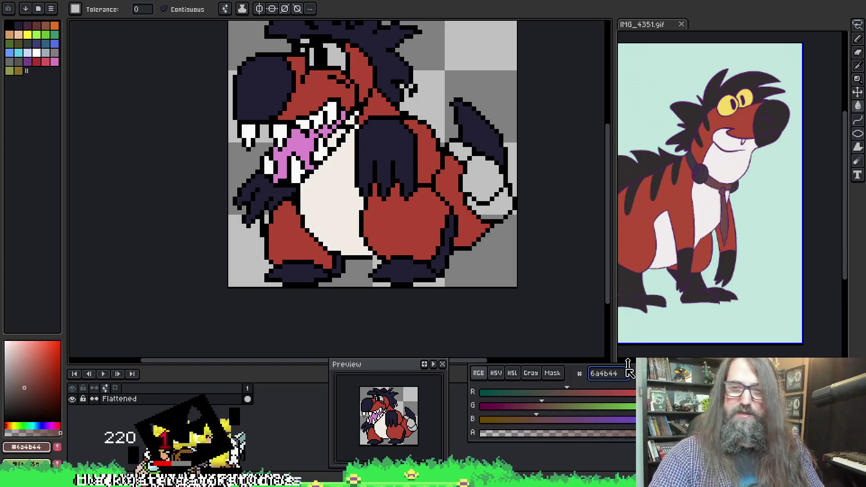
Step: Bucket-fill the large tail blob, upper tail stripe and lower tail area brown
{"action": "left_click", "coordinate": [481, 177]}
{"action": "left_click", "coordinate": [457, 152]}
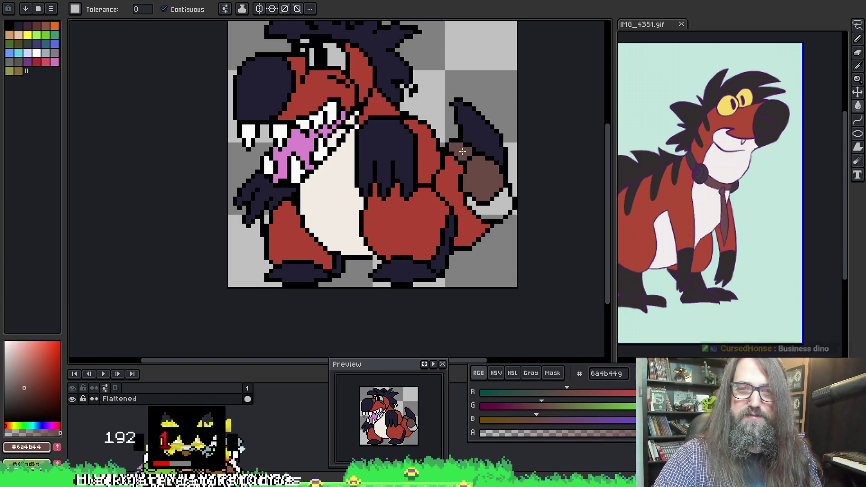
{"action": "left_click", "coordinate": [493, 213]}
{"action": "scroll", "coordinate": [413, 156], "scroll_direction": "up", "scroll_amount": 2}
{"action": "key", "text": "b"}
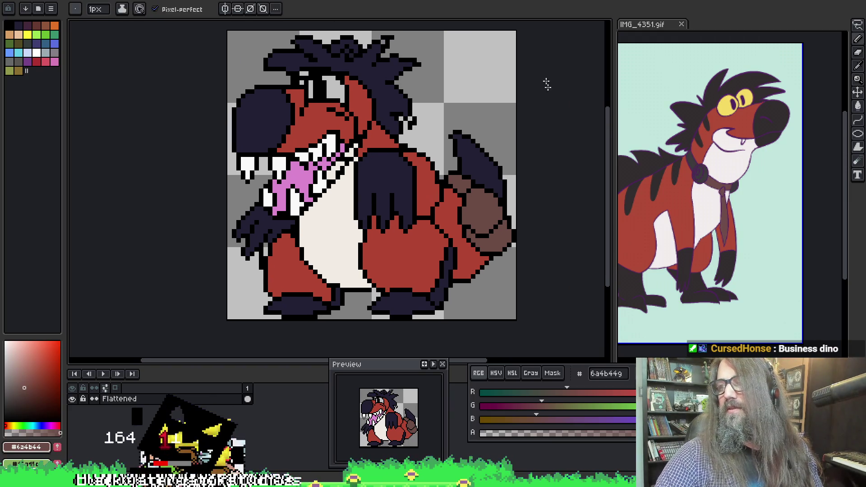
{"action": "key", "text": "i"}
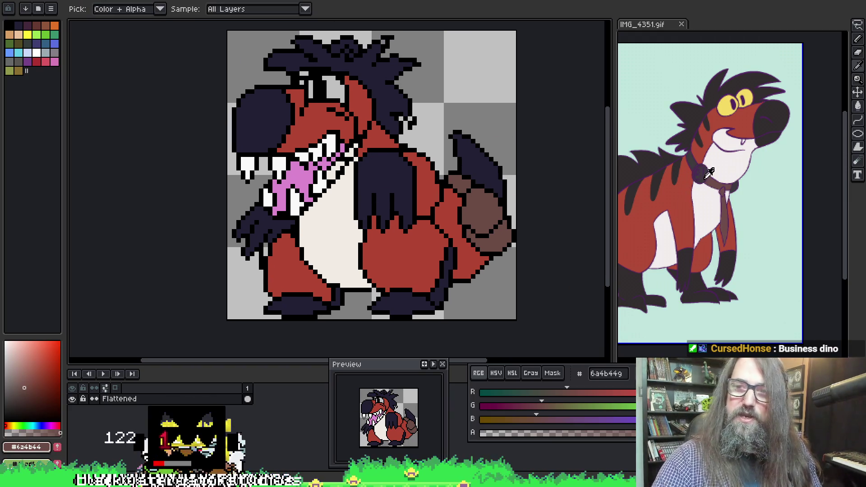
{"action": "key", "text": "b"}
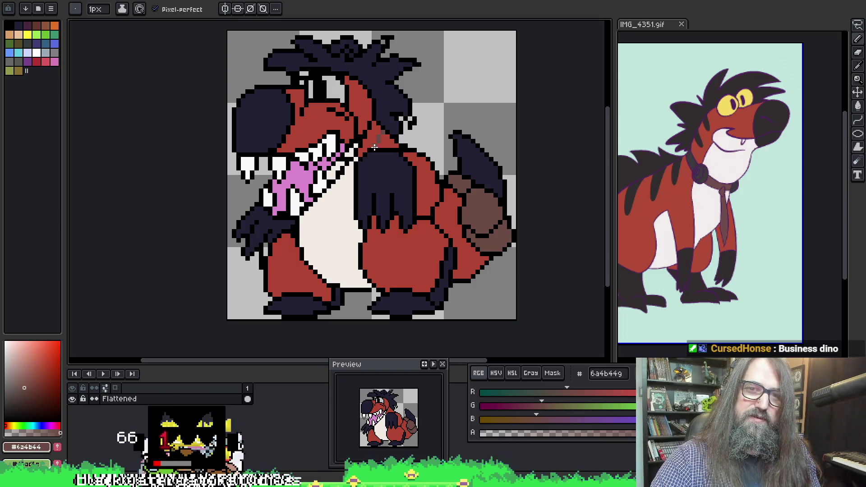
Step: Draw the brown tie's diagonal edge down the belly and fill the tie shape brown
{"action": "left_click_drag", "start_coordinate": [353, 177], "coordinate": [325, 196]}
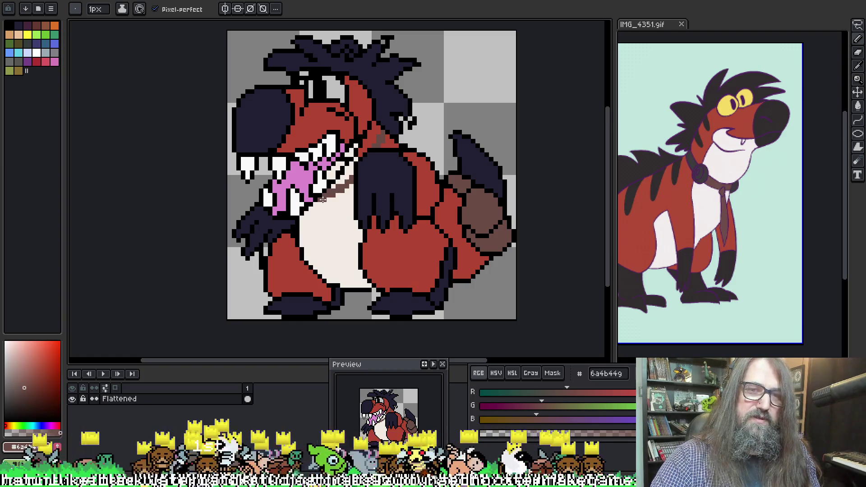
{"action": "left_click_drag", "start_coordinate": [322, 199], "coordinate": [323, 262]}
{"action": "key", "text": "ctrl+z"}
{"action": "mouse_move", "coordinate": [318, 197]}
{"action": "left_mouse_down"}
{"action": "mouse_move", "coordinate": [310, 227]}
{"action": "mouse_move", "coordinate": [320, 267]}
{"action": "mouse_move", "coordinate": [334, 233]}
{"action": "mouse_move", "coordinate": [322, 200]}
{"action": "left_mouse_up"}
{"action": "key", "text": "g"}
{"action": "left_click", "coordinate": [321, 235]}
Step: Pick black from the dark hand and edit pixels beside the tie strap
{"action": "key", "text": "b"}
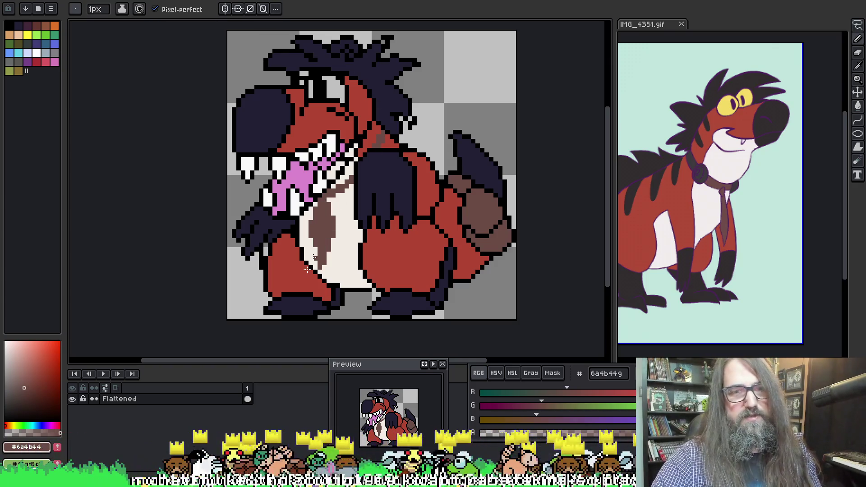
{"action": "key", "text": "i"}
{"action": "left_click", "coordinate": [379, 212]}
{"action": "key", "text": "b"}
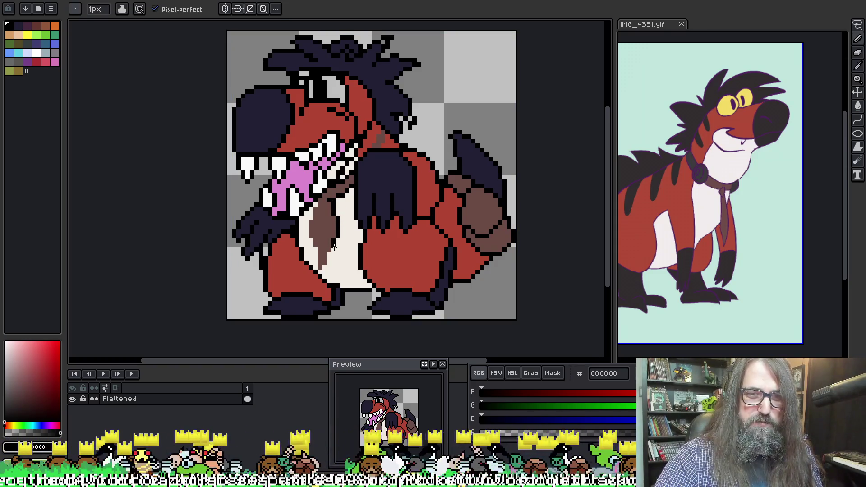
{"action": "key", "text": "ctrl"}
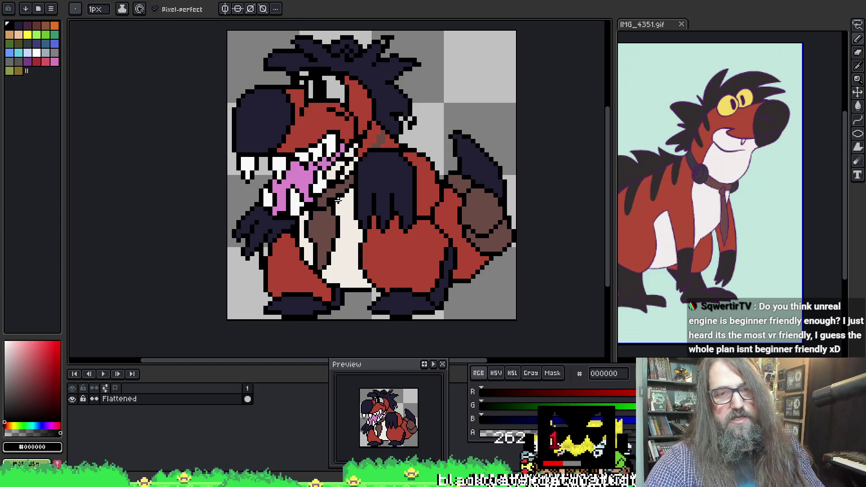
{"action": "left_click", "coordinate": [332, 192], "text": "alt"}
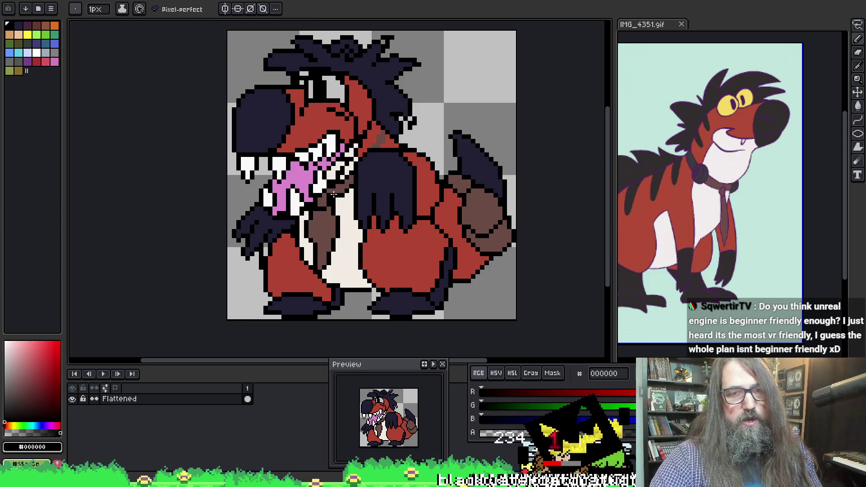
Step: Redraw the tie strap's edge pixels, alternating its brown and the black outline colour
{"action": "key", "text": "e"}
{"action": "key", "text": "b"}
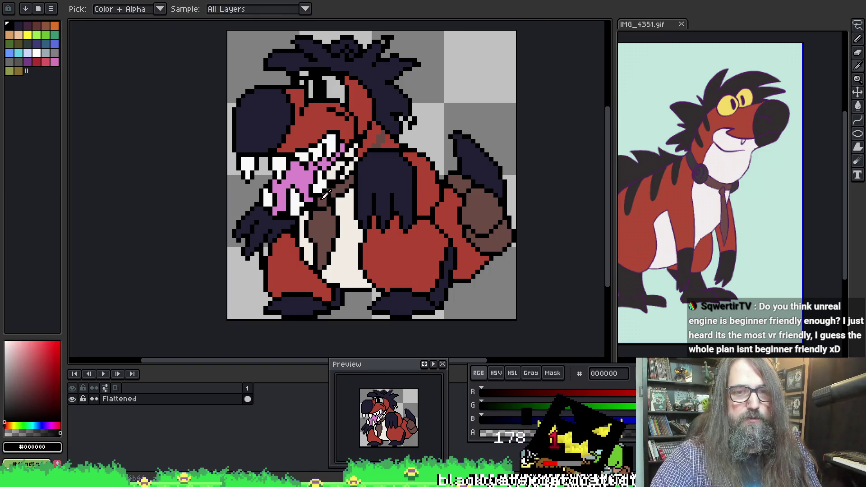
{"action": "left_click", "coordinate": [324, 200], "text": "alt"}
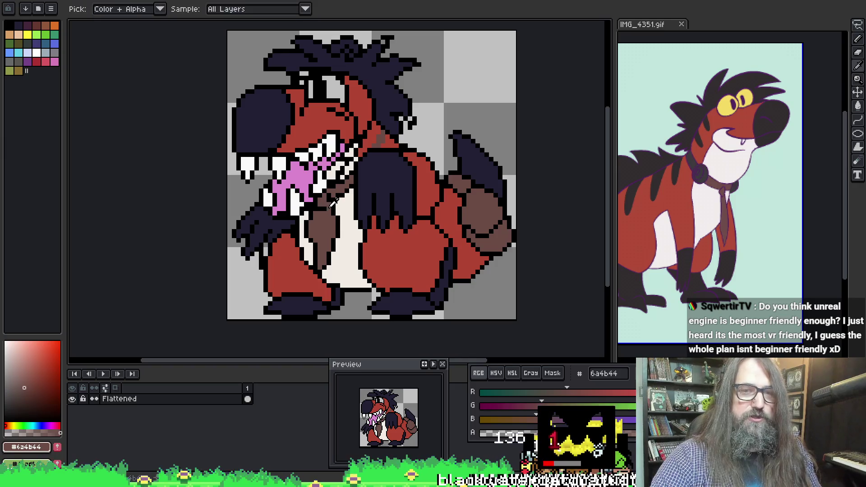
{"action": "left_click", "coordinate": [328, 206], "text": "alt"}
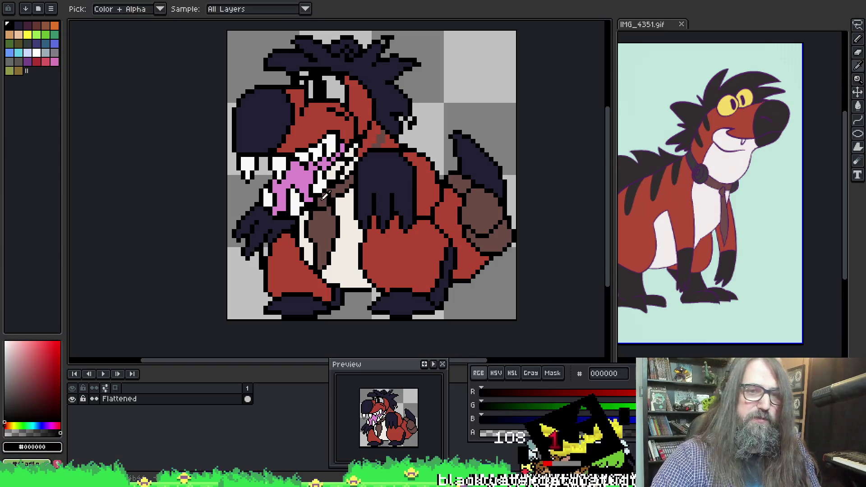
{"action": "left_click", "coordinate": [328, 197], "text": "alt"}
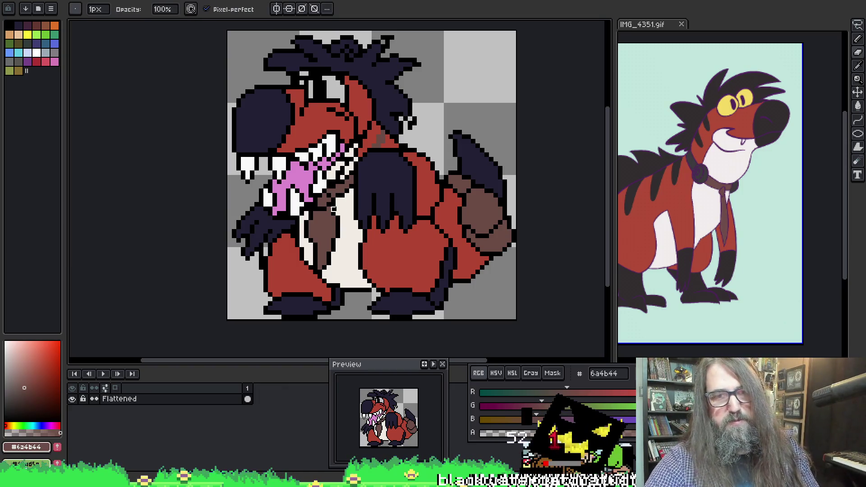
{"action": "key", "text": "alt"}
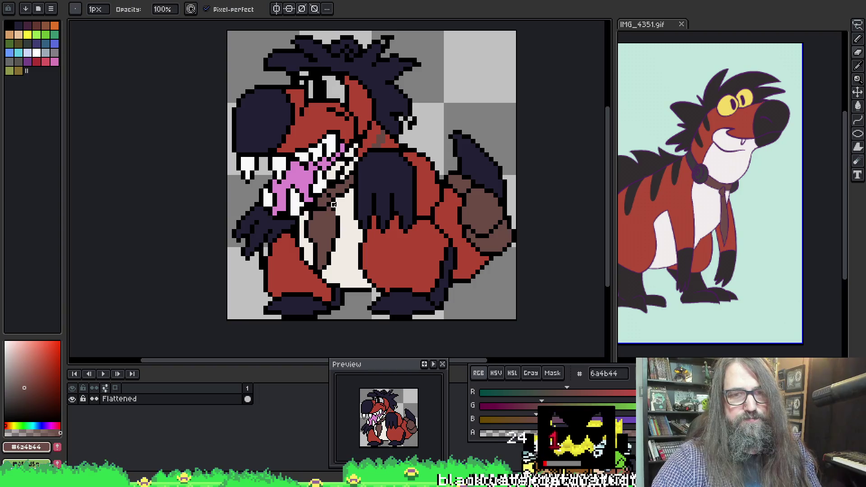
{"action": "left_click", "coordinate": [331, 209], "text": "alt"}
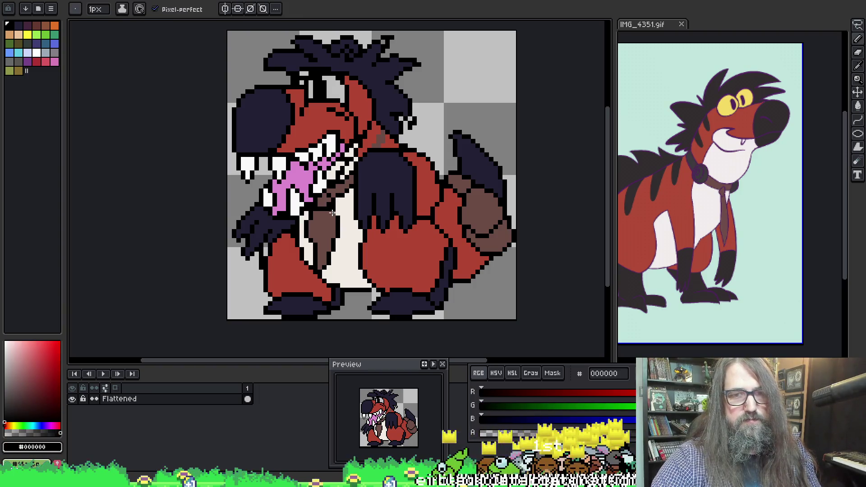
Step: Sample cream, tie brown and black outline colours to pencil the collar line at the neck
{"action": "left_click", "coordinate": [343, 208], "text": "alt"}
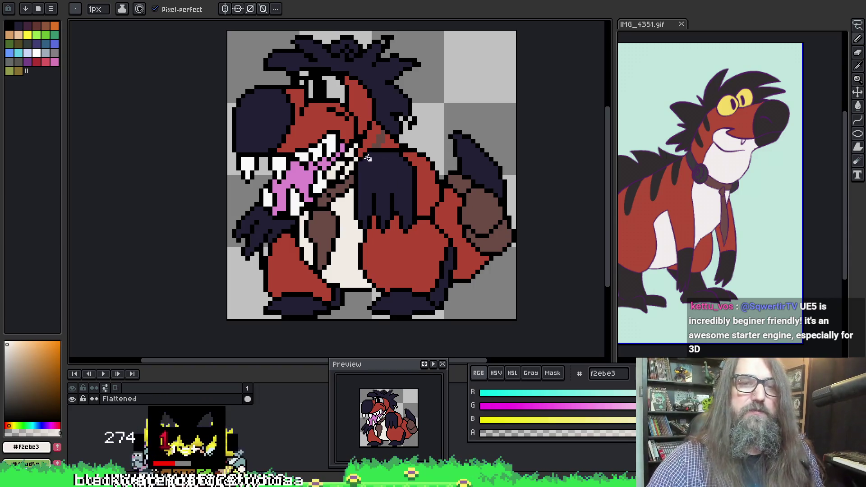
{"action": "key", "text": "i"}
{"action": "left_click", "coordinate": [343, 192]}
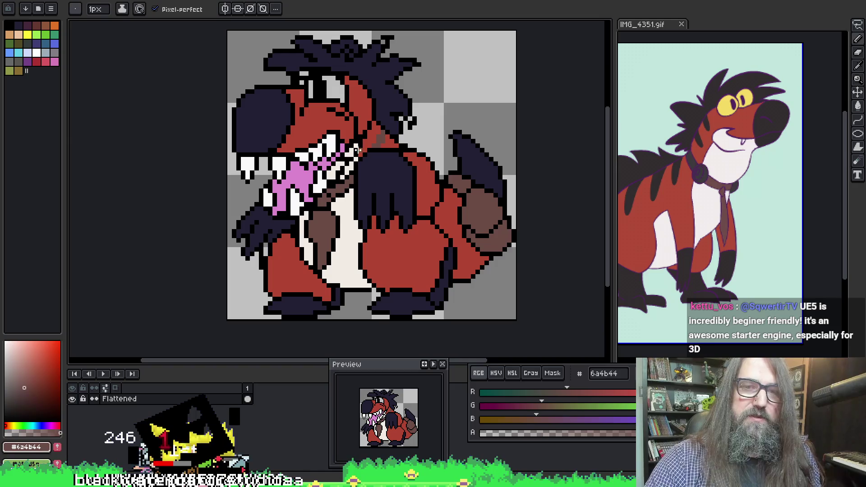
{"action": "left_click", "coordinate": [354, 184]}
{"action": "key", "text": "b"}
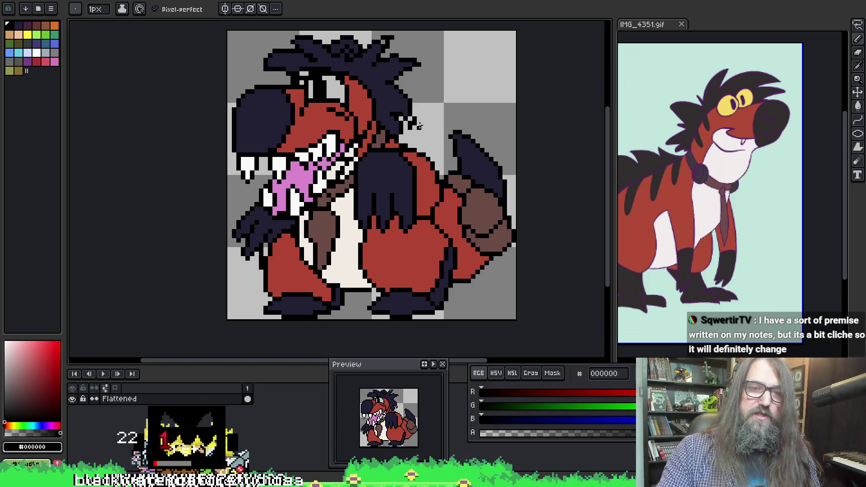
Step: Tidy the neck outlines, alternating black and dark navy #222034 picked from the hand
{"action": "left_click", "coordinate": [251, 228], "text": "alt"}
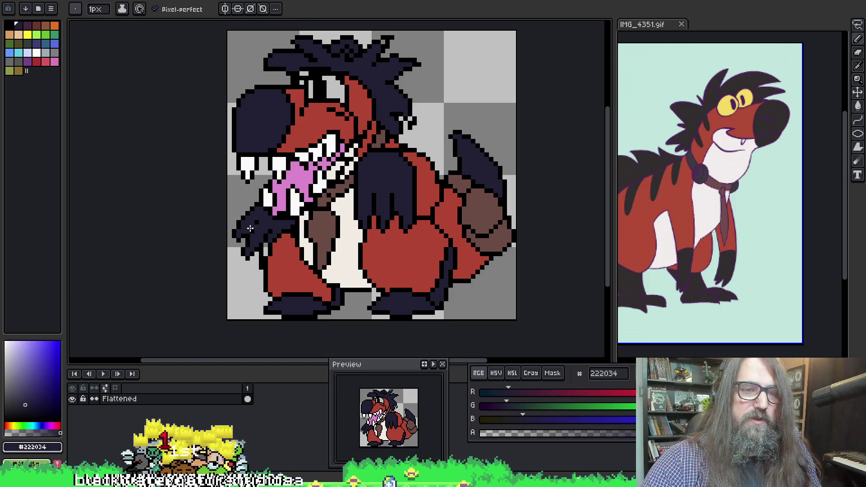
{"action": "left_click", "coordinate": [256, 228], "text": "alt"}
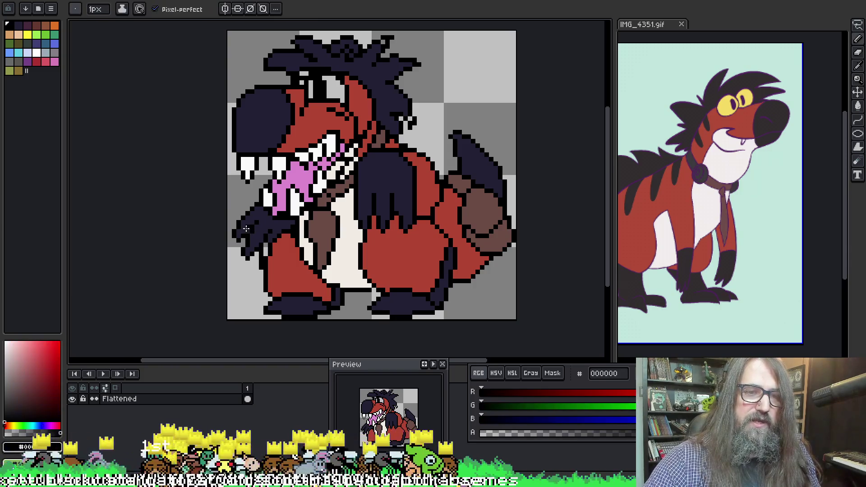
{"action": "left_click", "coordinate": [256, 229], "text": "alt"}
{"action": "left_click", "coordinate": [257, 223], "text": "alt"}
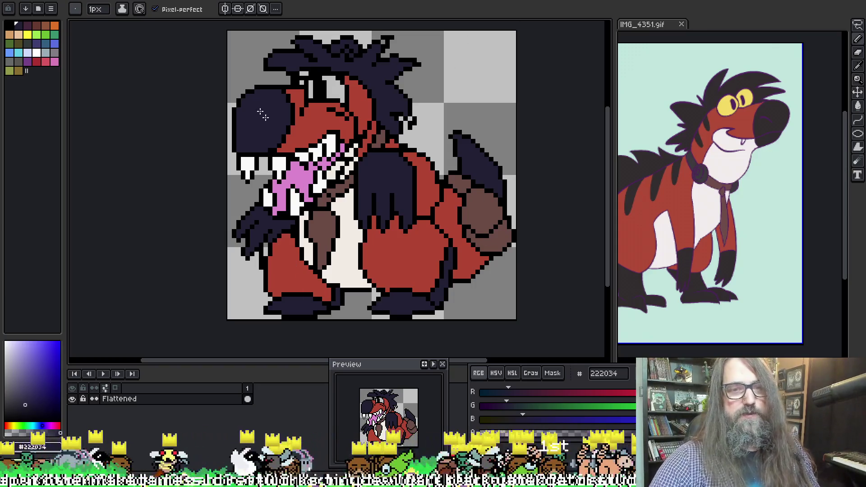
{"action": "left_click", "coordinate": [282, 224], "text": "alt"}
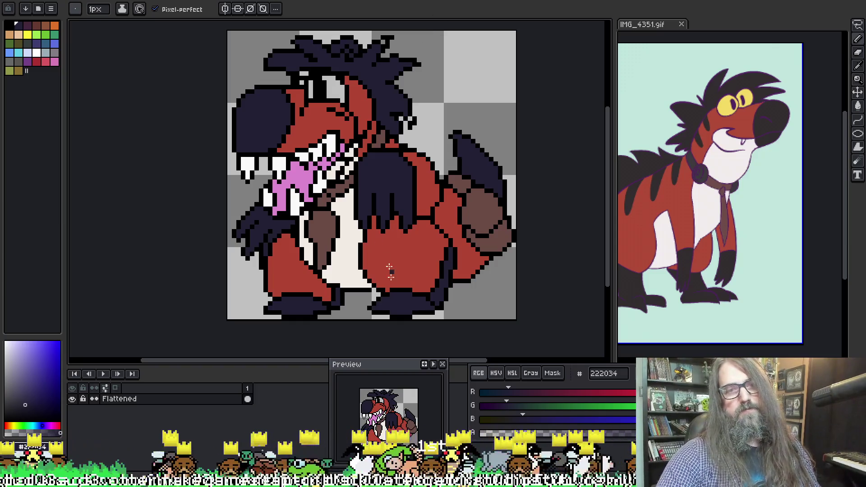
{"action": "key", "text": "alt"}
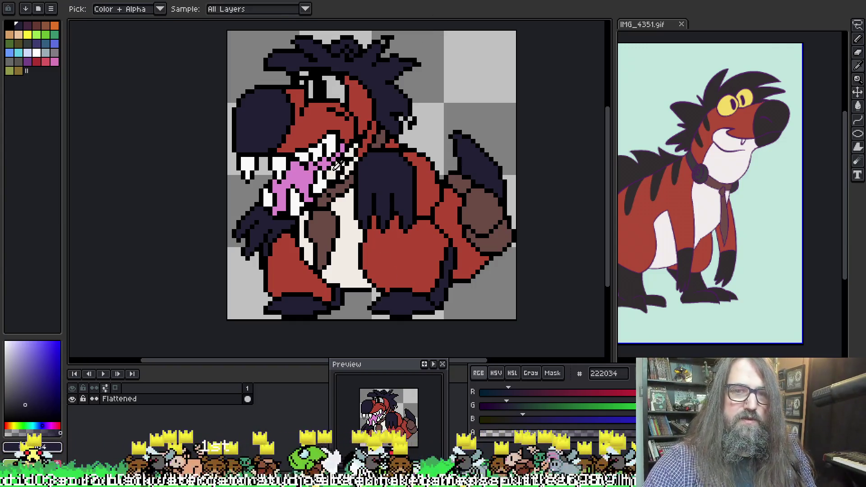
Step: Draw light cream teeth pixels along the lower jaw, resample navy, and save with Ctrl+S
{"action": "left_click", "coordinate": [340, 165], "text": "alt"}
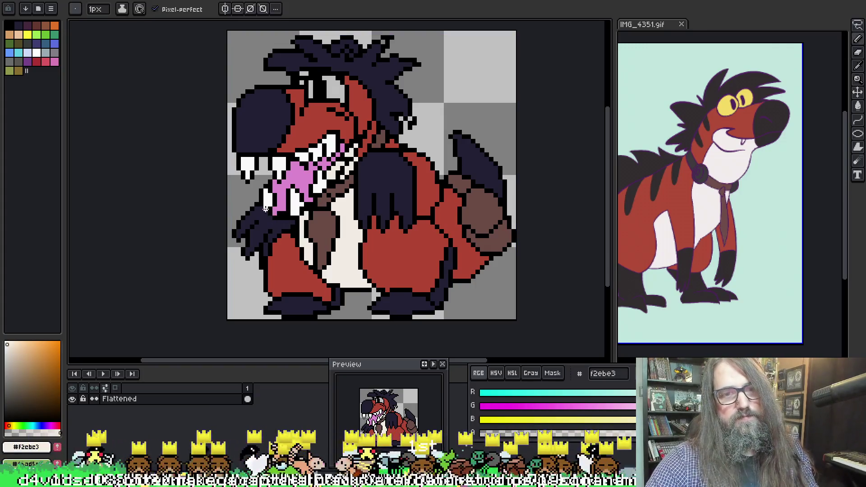
{"action": "left_click_drag", "start_coordinate": [273, 214], "coordinate": [285, 219]}
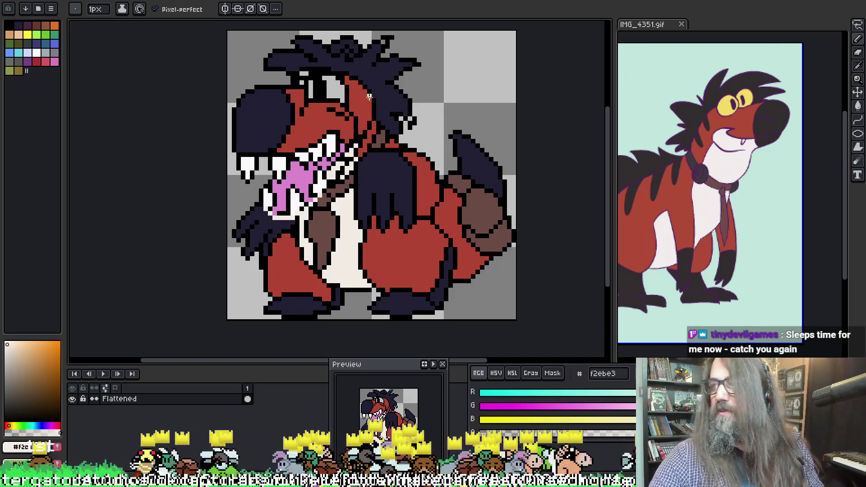
{"action": "left_click", "coordinate": [378, 115], "text": "alt"}
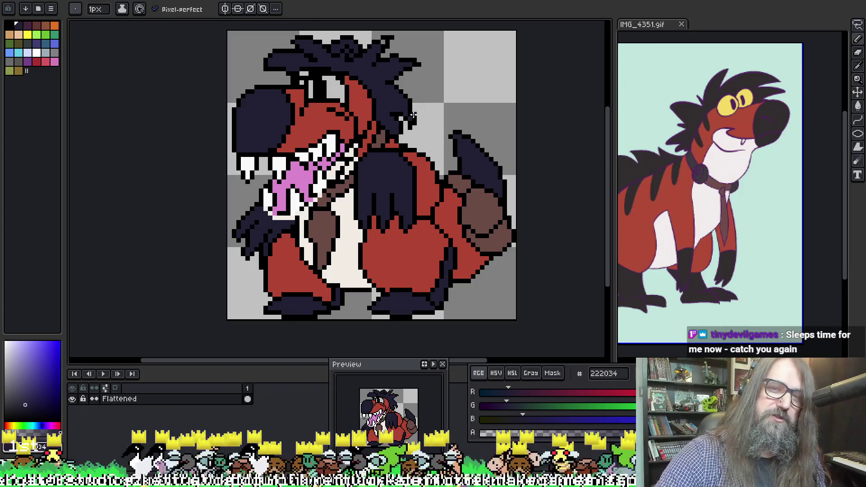
{"action": "key", "text": "ctrl+s"}
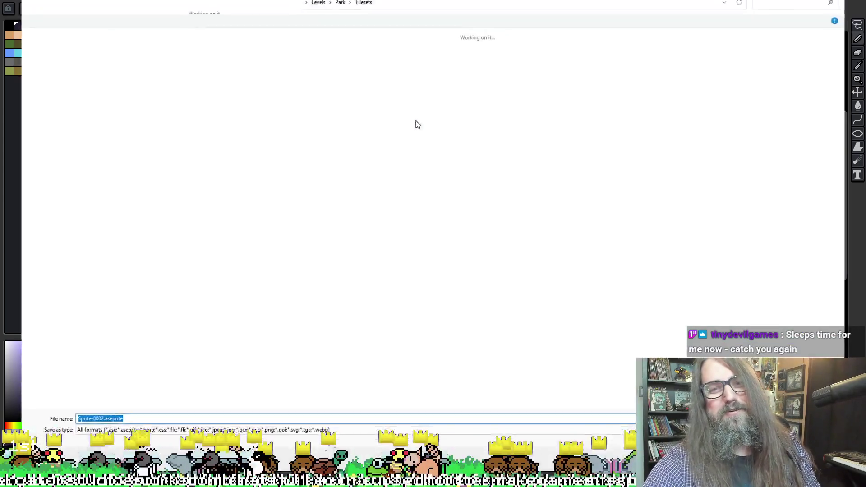
Step: Dismiss the save dialog and sample black and navy to retouch the hair's right edge
{"action": "key", "text": "Return"}
{"action": "left_click", "coordinate": [413, 109], "text": "alt"}
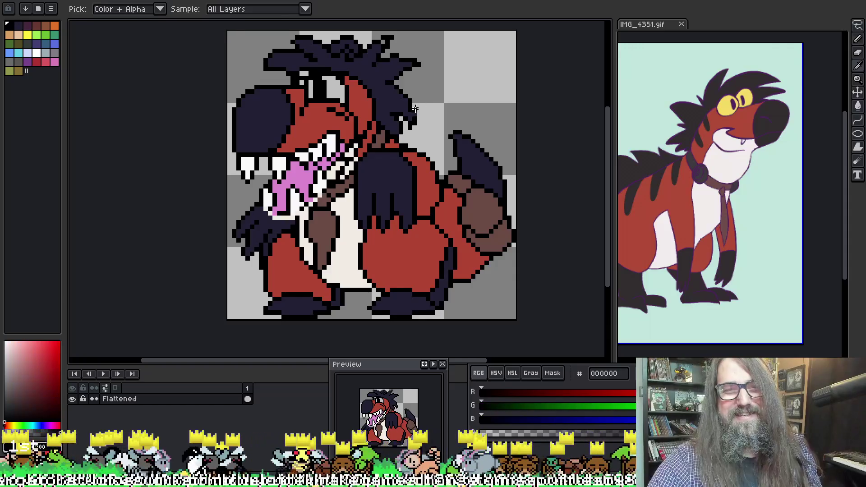
{"action": "left_click", "coordinate": [413, 105], "text": "alt"}
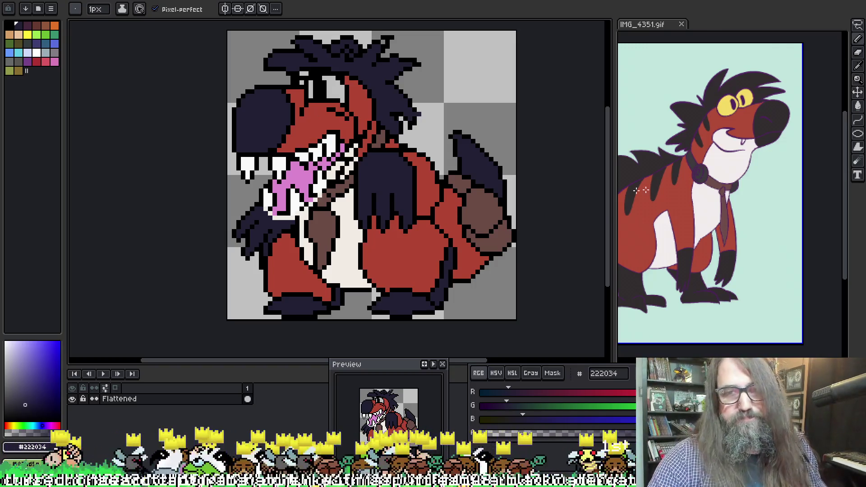
{"action": "key", "text": "i"}
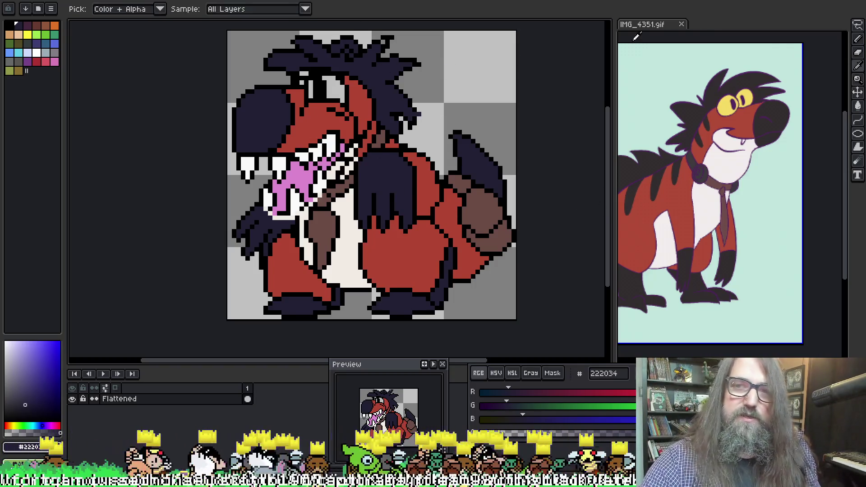
{"action": "left_click", "coordinate": [729, 104]}
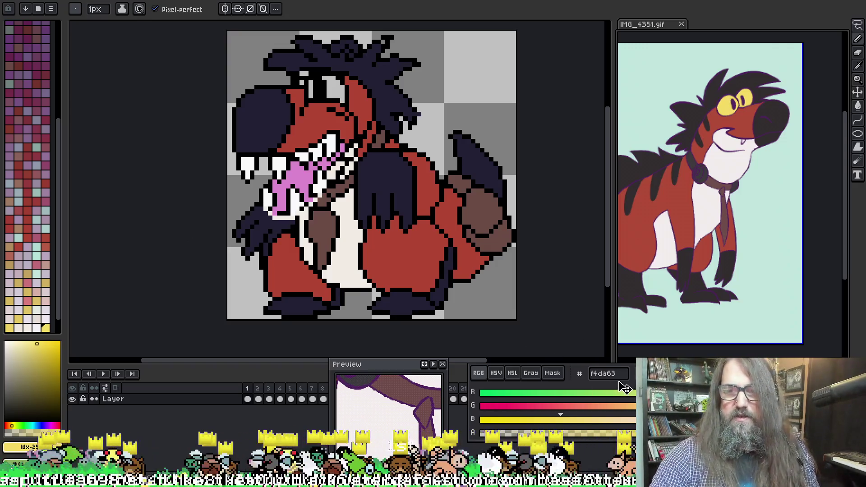
{"action": "left_click_drag", "start_coordinate": [623, 375], "coordinate": [579, 395]}
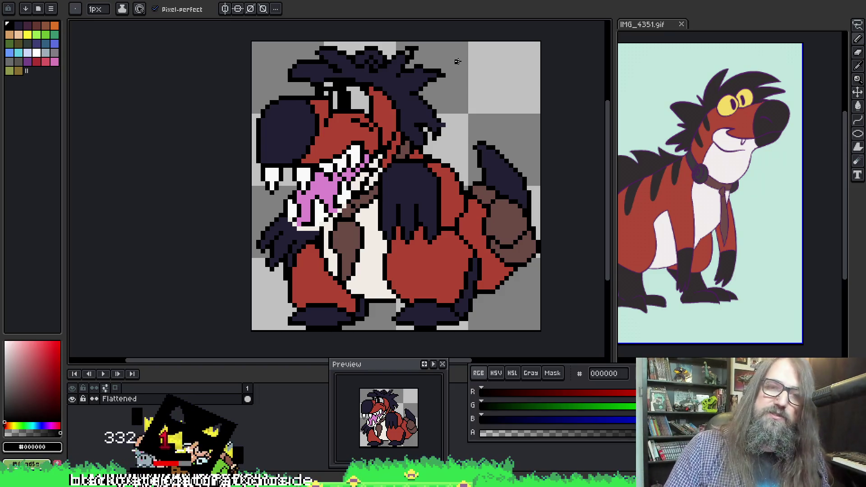
Step: Fix outline pixels around the mouth using sampled cream, black and white teeth colours
{"action": "key", "text": "i"}
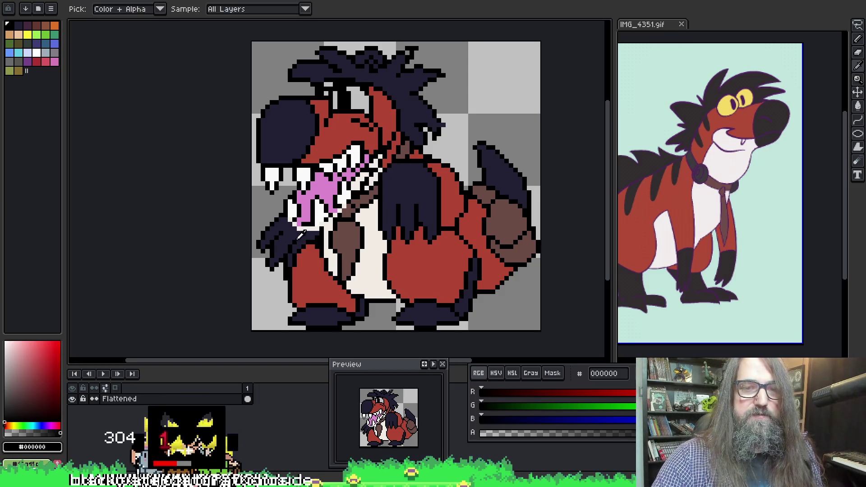
{"action": "left_click", "coordinate": [306, 221]}
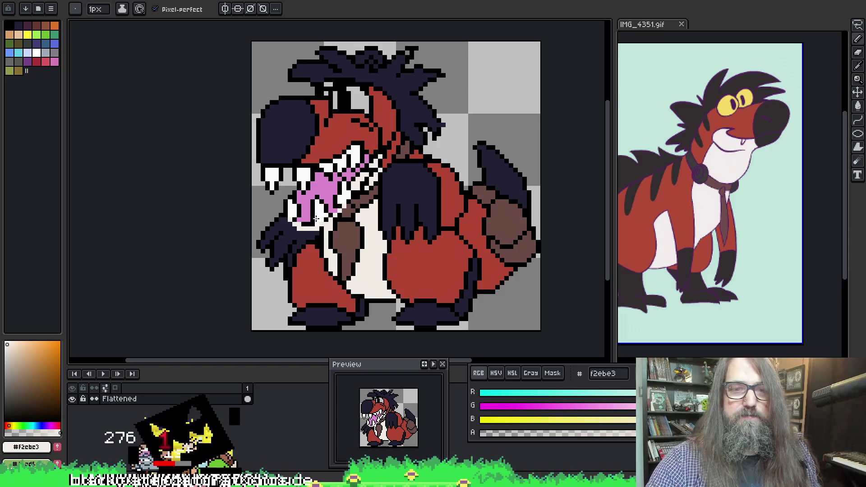
{"action": "left_click", "coordinate": [297, 220], "text": "alt"}
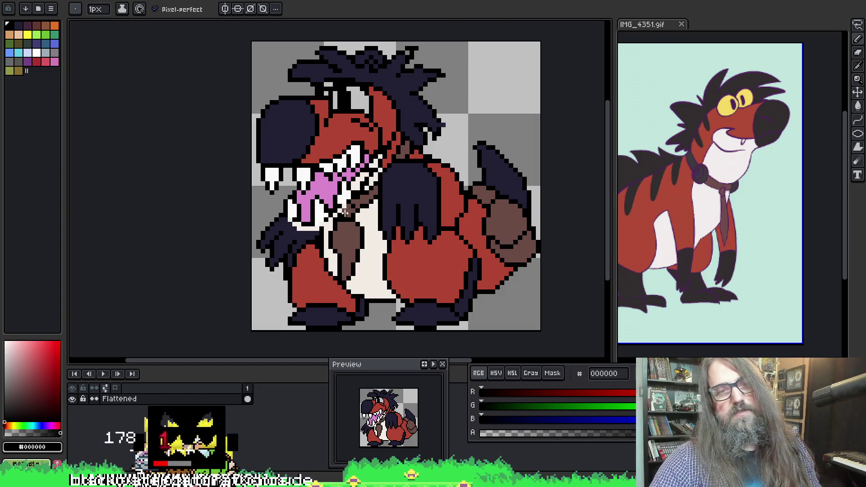
{"action": "left_click", "coordinate": [337, 215], "text": "alt"}
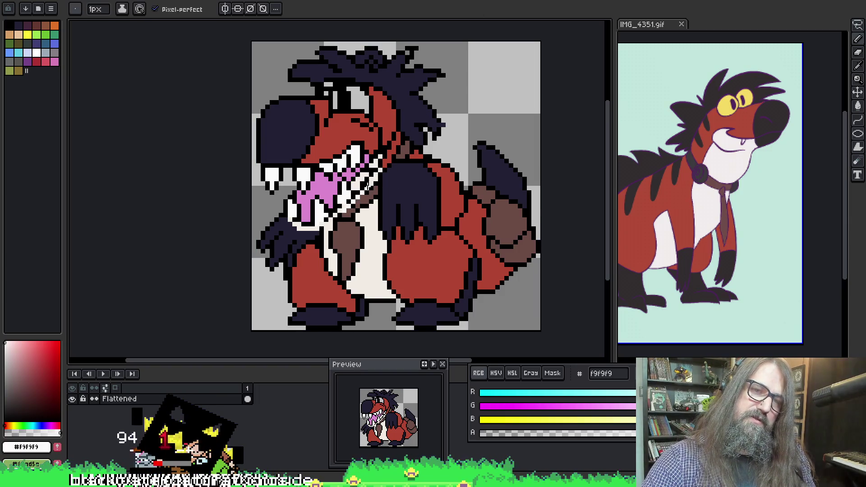
{"action": "left_click", "coordinate": [342, 212], "text": "alt"}
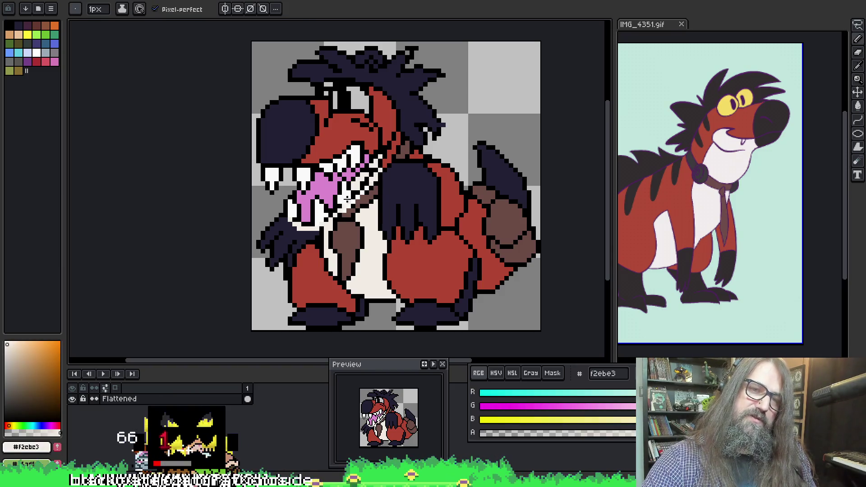
{"action": "left_click", "coordinate": [344, 206], "text": "alt"}
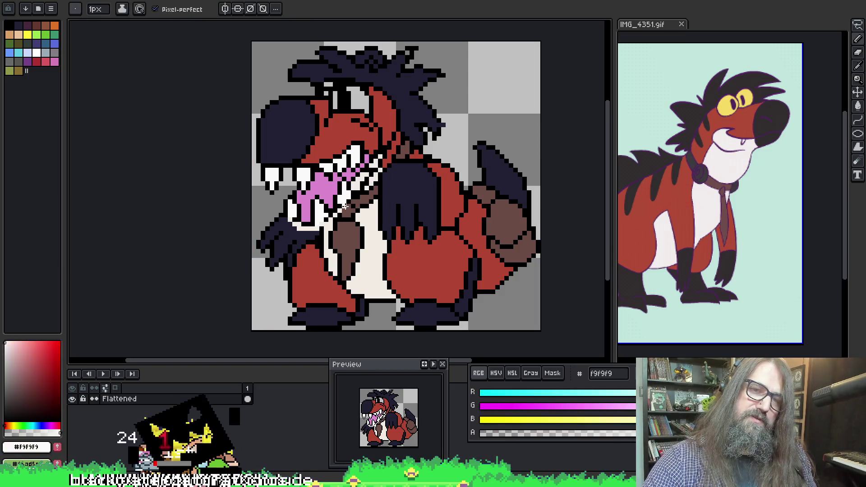
Step: Finish the chest outline fixes in black #000000 and recentre the sprite in view
{"action": "left_click", "coordinate": [349, 206], "text": "alt"}
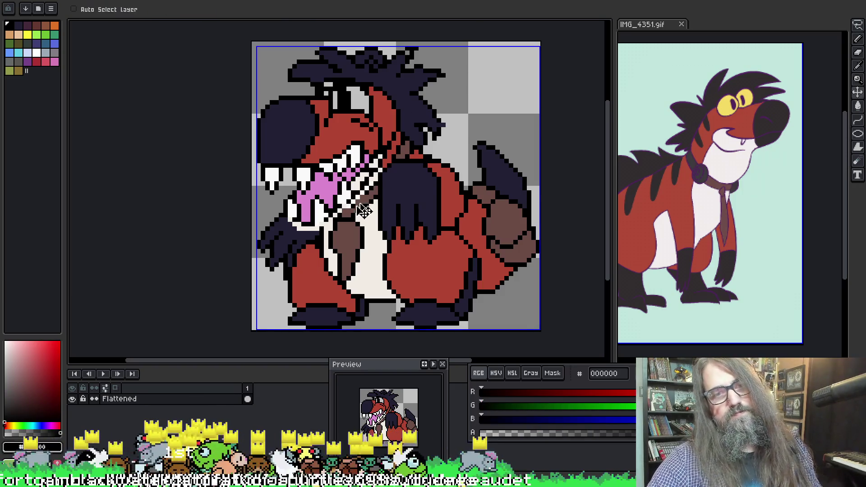
{"action": "left_click", "coordinate": [350, 205], "text": "alt"}
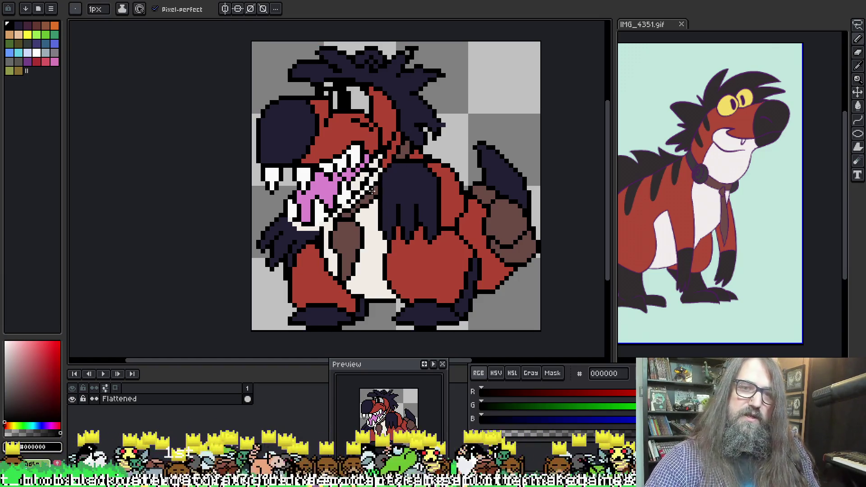
{"action": "left_click", "coordinate": [345, 206], "text": "alt"}
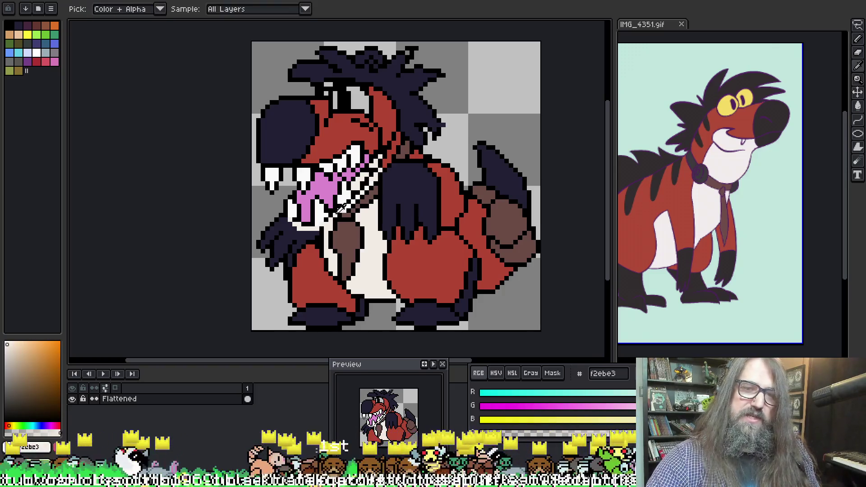
{"action": "left_click", "coordinate": [347, 210], "text": "alt"}
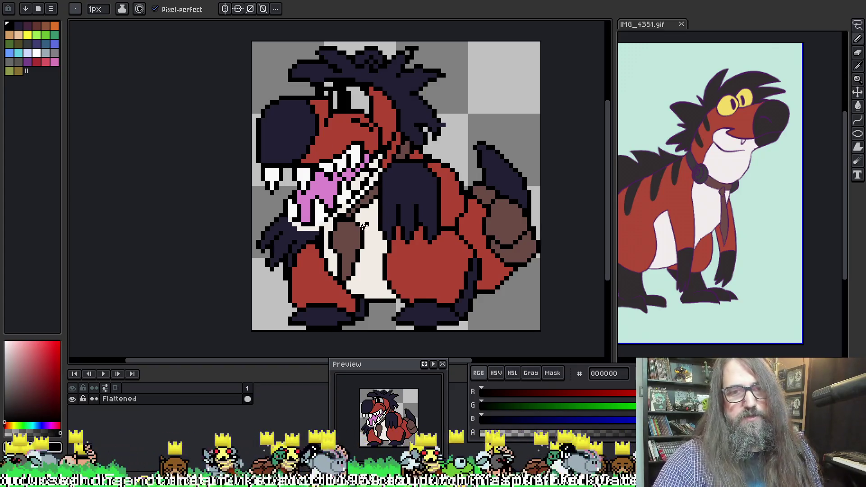
{"action": "left_click_drag", "start_coordinate": [352, 185], "coordinate": [362, 179]}
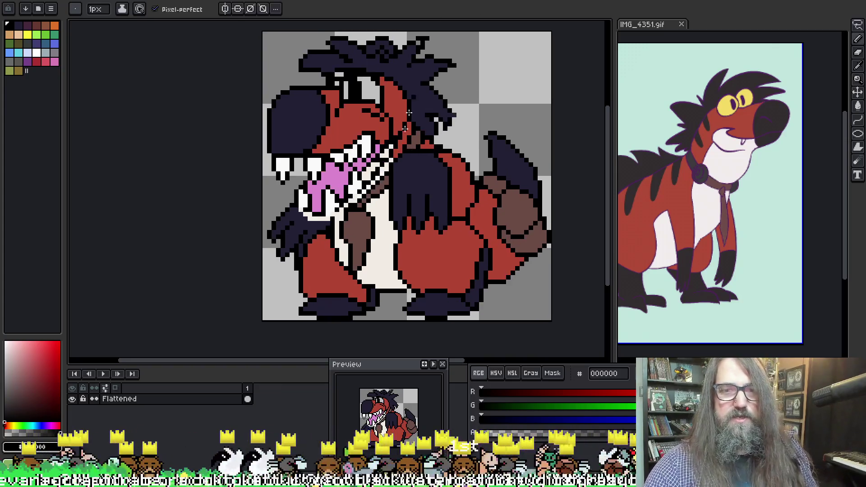
Step: Redraw the mouth's teeth as alternating cream f2ebe3 and black pixels, ending on cream
{"action": "key", "text": "v"}
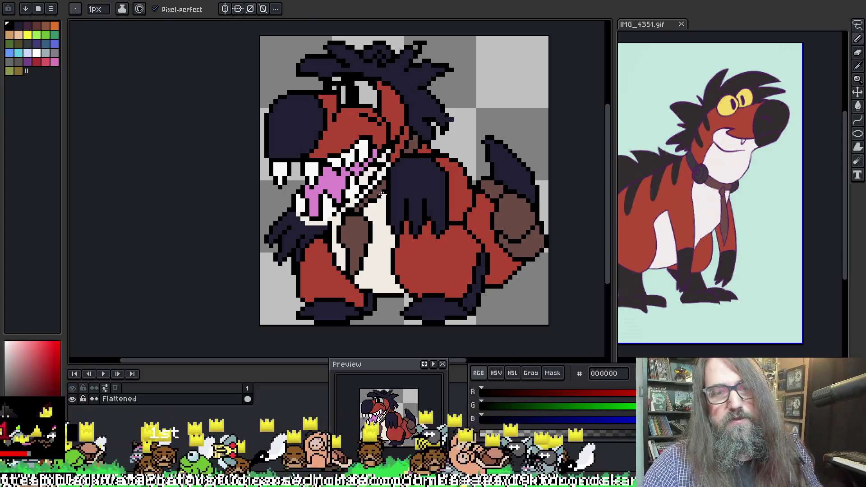
{"action": "left_click", "coordinate": [336, 220], "text": "alt"}
{"action": "left_click", "coordinate": [333, 221], "text": "alt"}
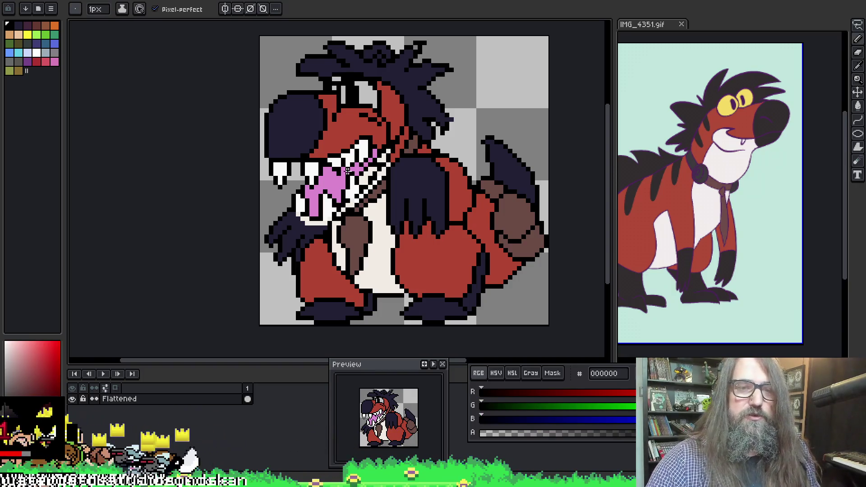
{"action": "left_click", "coordinate": [333, 222], "text": "alt"}
{"action": "left_click", "coordinate": [332, 221], "text": "alt"}
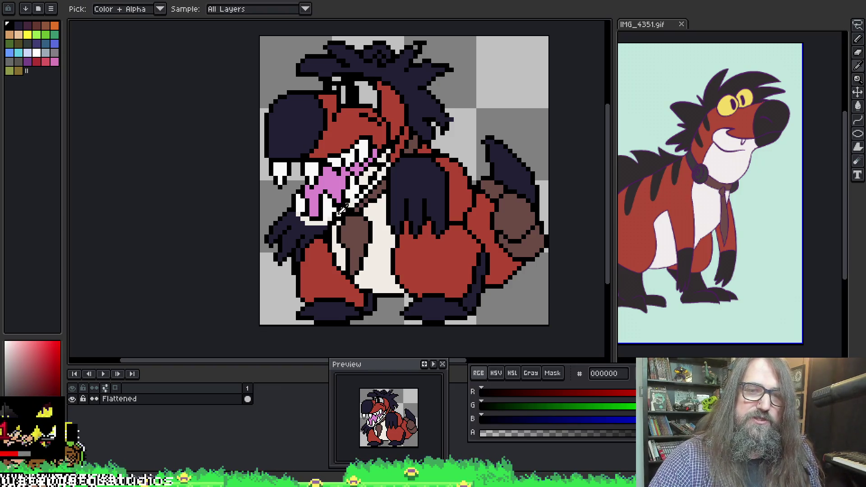
{"action": "left_click", "coordinate": [334, 221], "text": "alt"}
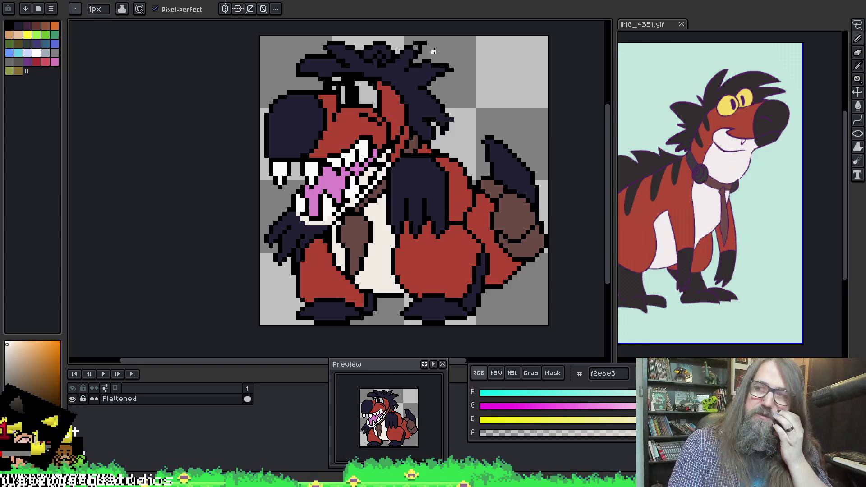
{"action": "key", "text": "space"}
{"action": "left_click_drag", "start_coordinate": [389, 185], "coordinate": [344, 170]}
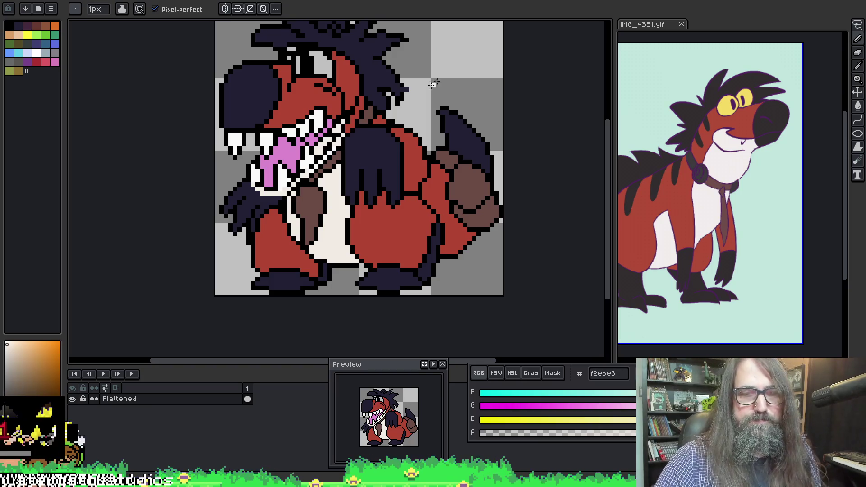
Step: Marquee-select the whole sprite canvas with a rectangular selection
{"action": "key", "text": "m"}
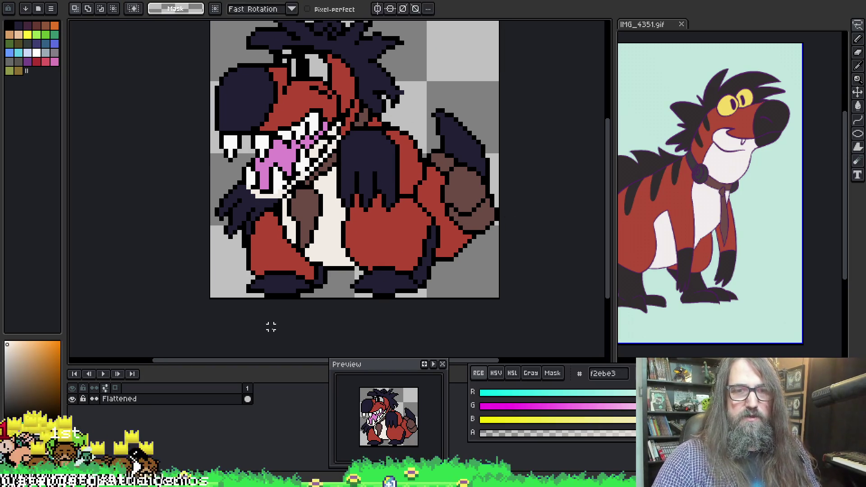
{"action": "scroll", "coordinate": [410, 169], "scroll_direction": "down", "scroll_amount": 1}
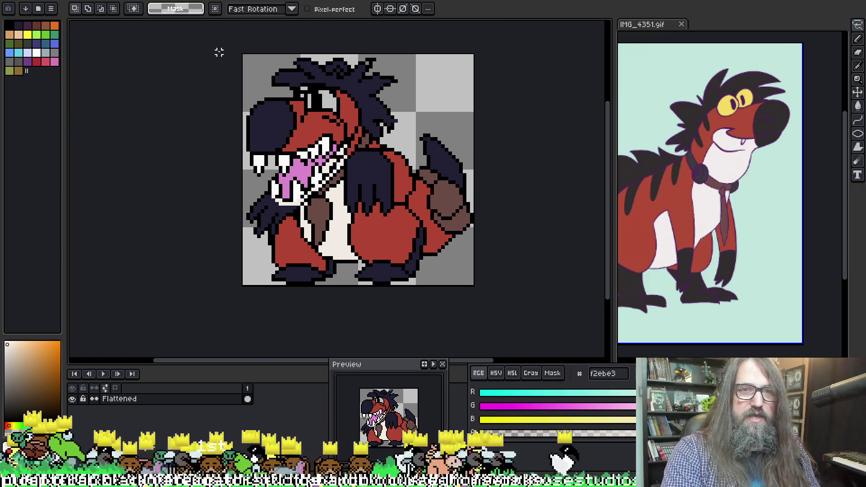
{"action": "key", "text": "m"}
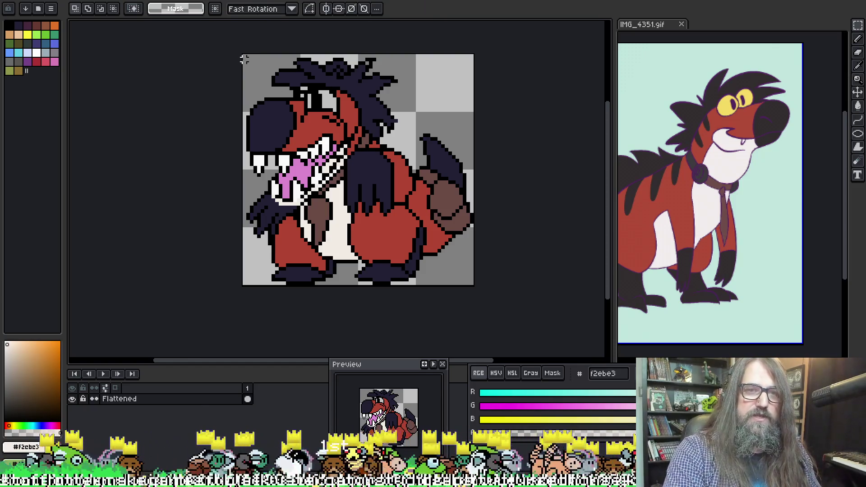
{"action": "mouse_move", "coordinate": [244, 54]}
{"action": "left_mouse_down"}
{"action": "mouse_move", "coordinate": [454, 239]}
{"action": "mouse_move", "coordinate": [464, 284]}
{"action": "mouse_move", "coordinate": [473, 285]}
{"action": "left_mouse_up"}
{"action": "scroll", "coordinate": [368, 266], "scroll_direction": "up", "scroll_amount": 4}
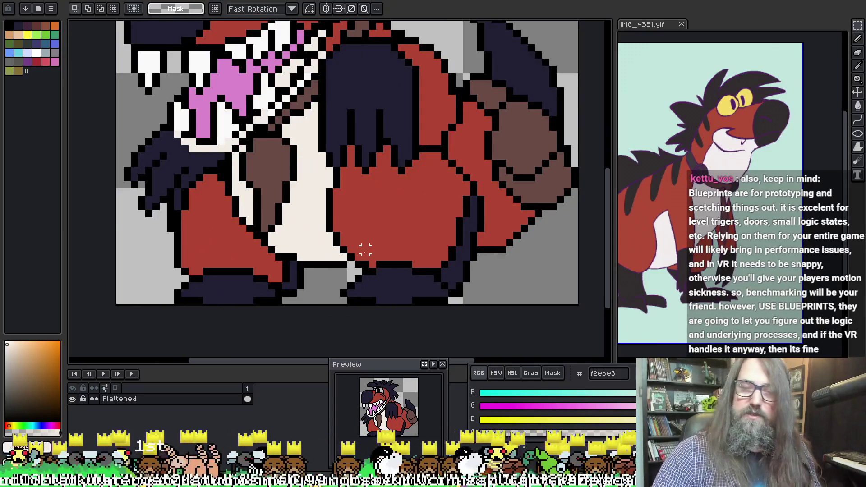
Step: Add black outline pixels at the body's lower edge and the foot's bottom edge, sampling black and navy
{"action": "key", "text": "i"}
{"action": "left_click", "coordinate": [203, 291]}
{"action": "key", "text": "b"}
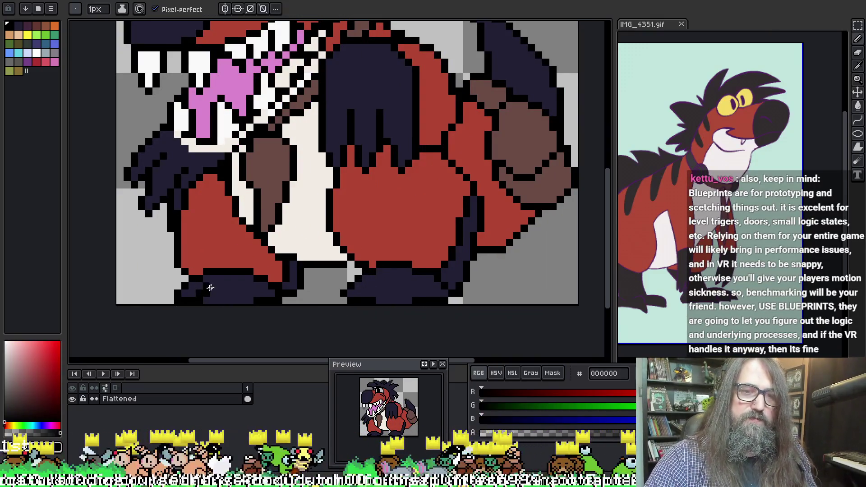
{"action": "left_click", "coordinate": [360, 257]}
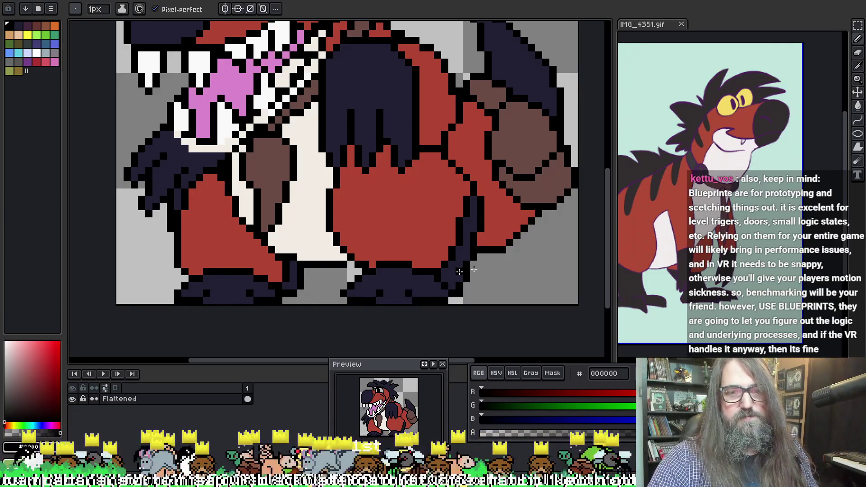
{"action": "left_click", "coordinate": [374, 296], "text": "alt"}
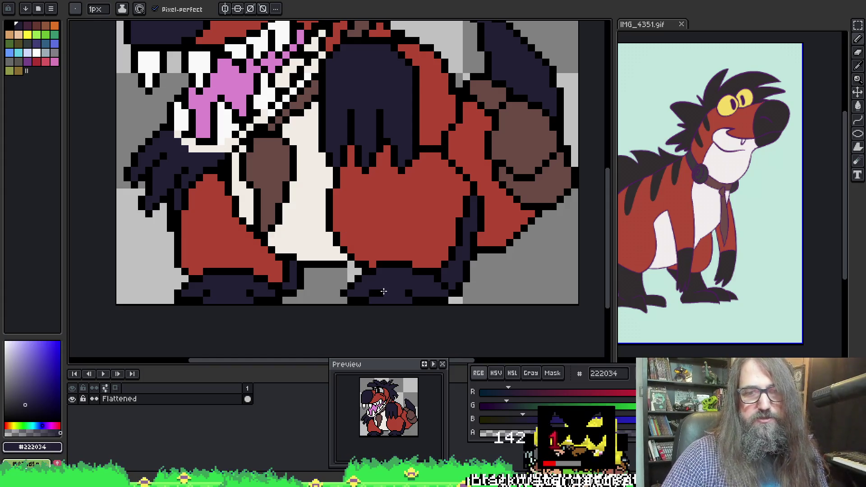
{"action": "left_click", "coordinate": [366, 296], "text": "alt"}
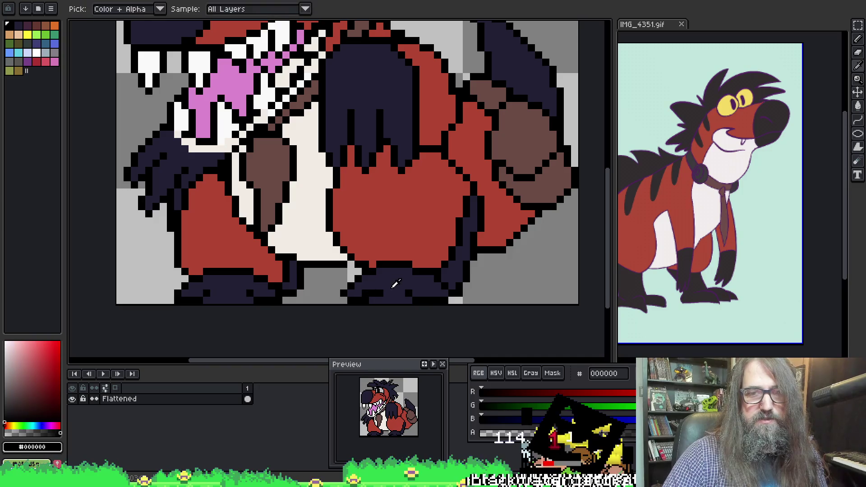
{"action": "left_click", "coordinate": [394, 286], "text": "alt"}
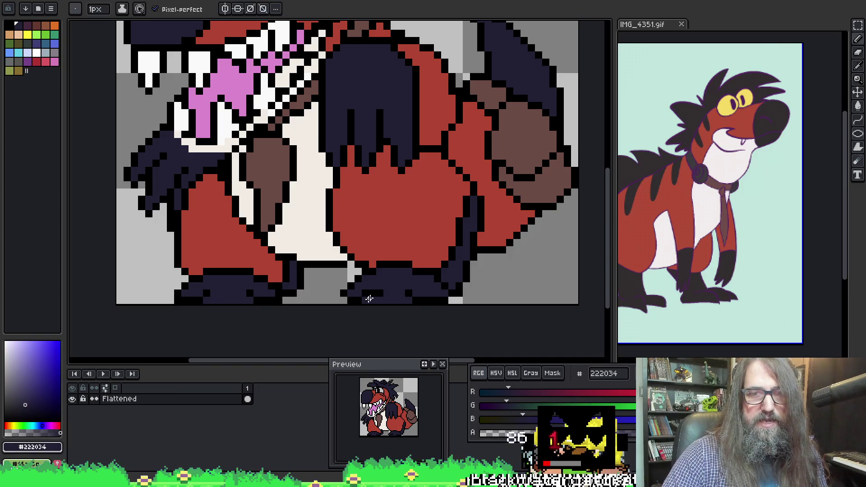
{"action": "key", "text": "alt"}
{"action": "left_click", "coordinate": [365, 285], "text": "alt"}
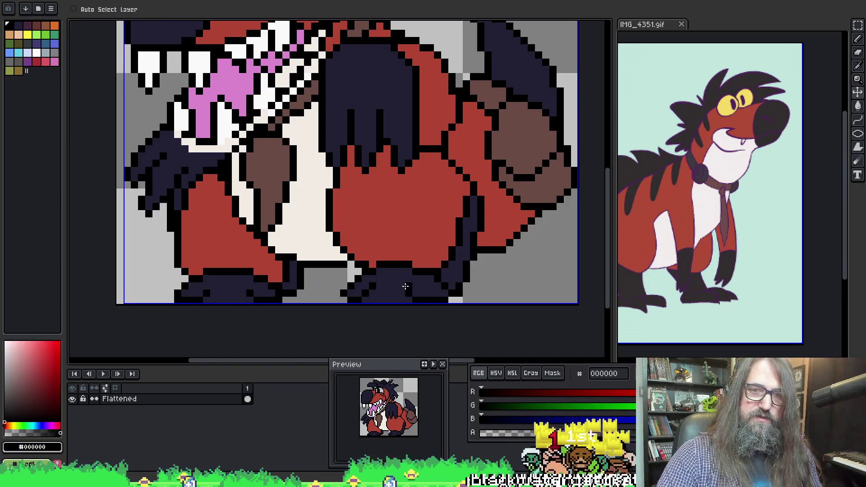
{"action": "left_click", "coordinate": [409, 293], "text": "alt"}
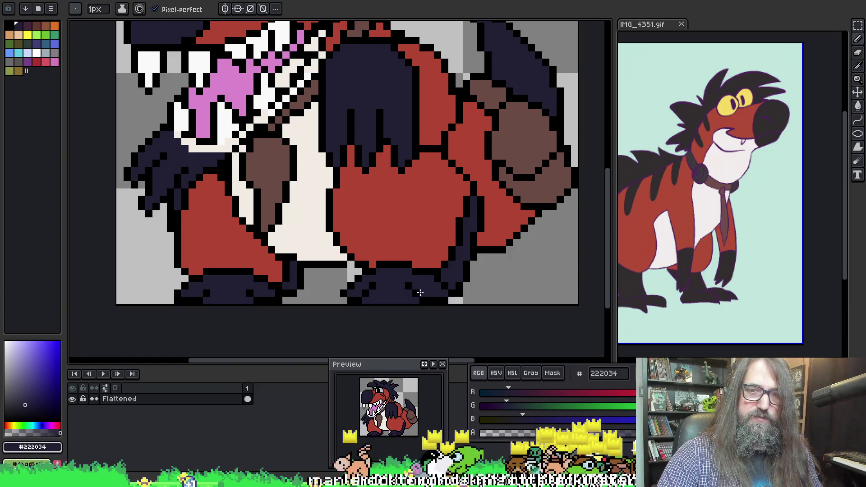
{"action": "left_click", "coordinate": [362, 302], "text": "alt"}
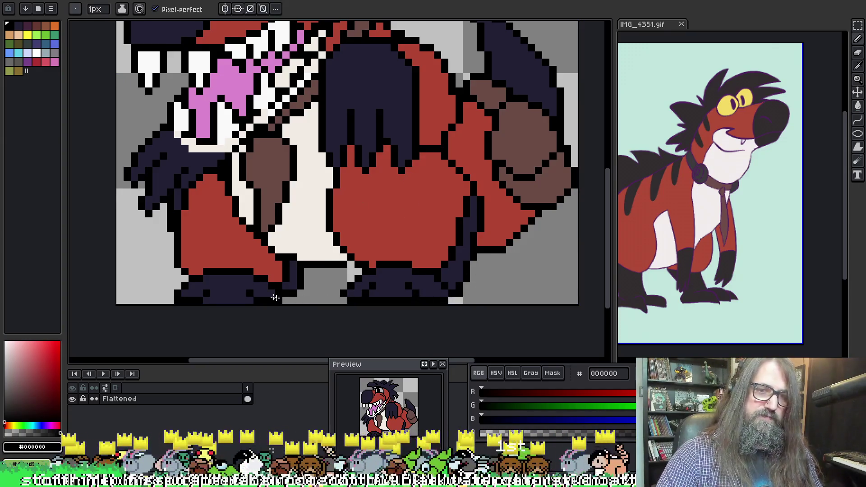
{"action": "left_click", "coordinate": [452, 300]}
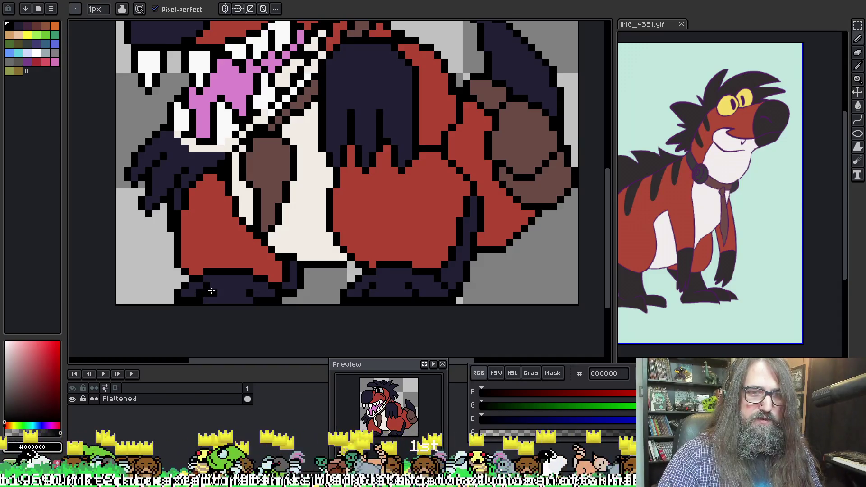
Step: Draw a black outline line along the bottom edge of the foot
{"action": "left_click", "coordinate": [200, 300], "text": "alt"}
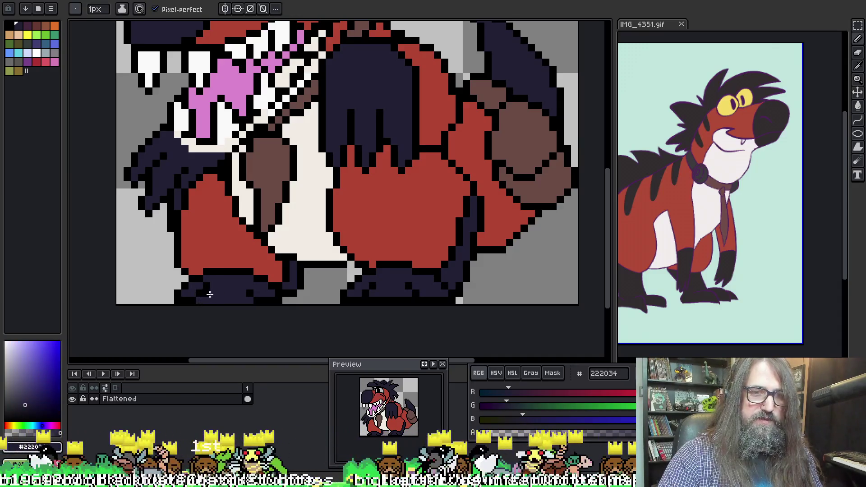
{"action": "left_click", "coordinate": [253, 289], "text": "alt"}
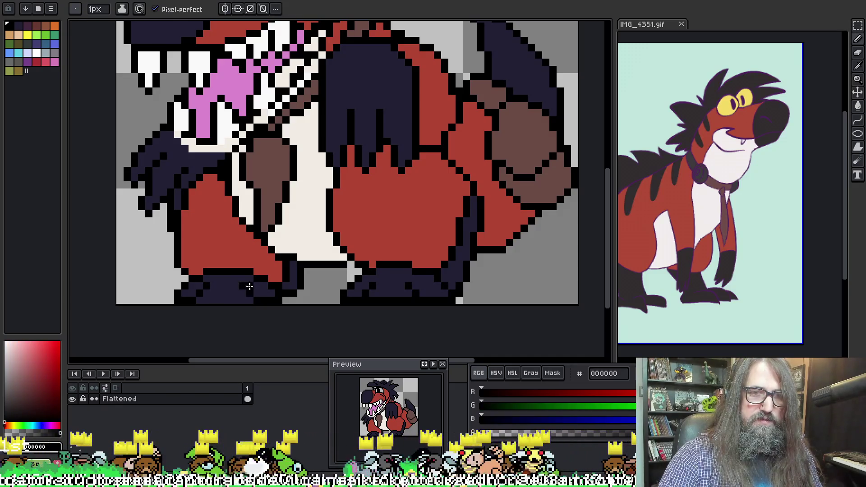
{"action": "left_click", "coordinate": [249, 294], "text": "alt"}
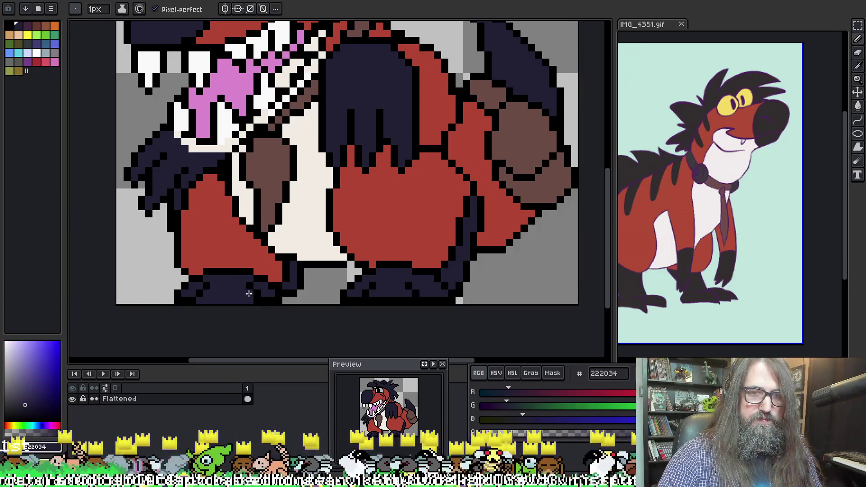
{"action": "left_click", "coordinate": [193, 296], "text": "alt"}
{"action": "left_click_drag", "start_coordinate": [193, 300], "coordinate": [262, 300]}
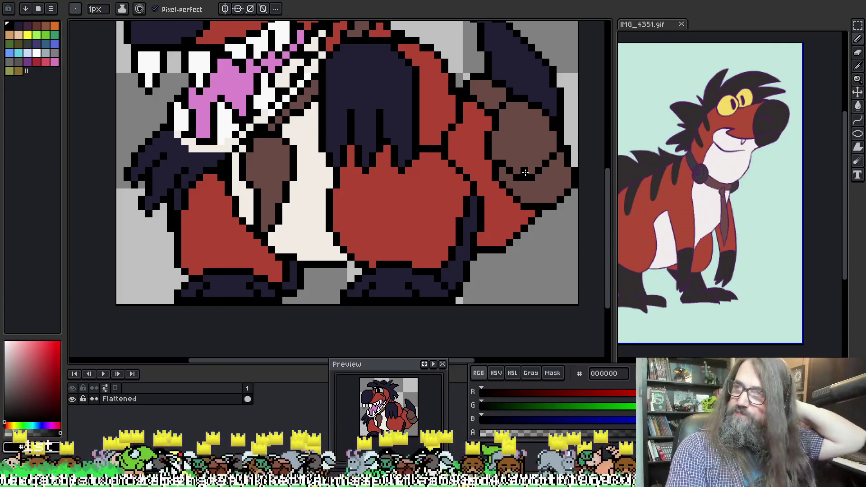
{"action": "scroll", "coordinate": [419, 116], "scroll_direction": "down", "scroll_amount": 2}
Step: Sample the reference's yellow eye and paste f4da63 as the main sprite's colour
{"action": "mouse_move", "coordinate": [419, 116]}
{"action": "left_mouse_down"}
{"action": "mouse_move", "coordinate": [339, 109]}
{"action": "mouse_move", "coordinate": [360, 136]}
{"action": "left_mouse_up"}
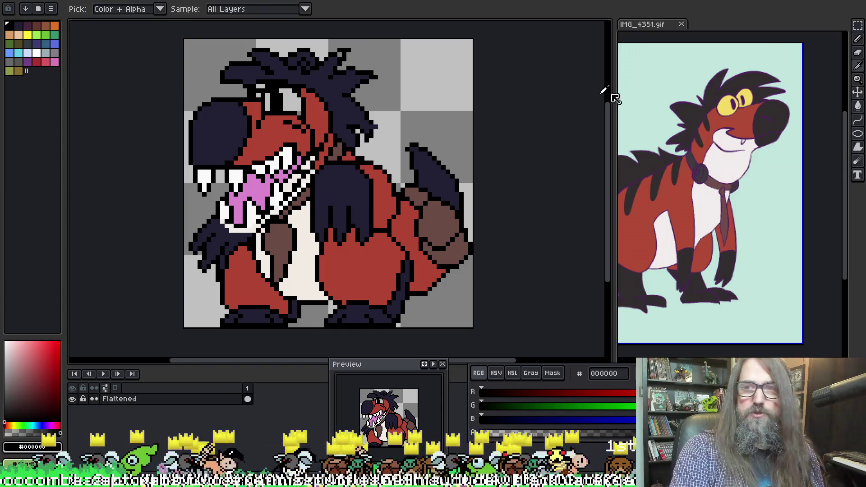
{"action": "left_click", "coordinate": [717, 108], "text": "alt"}
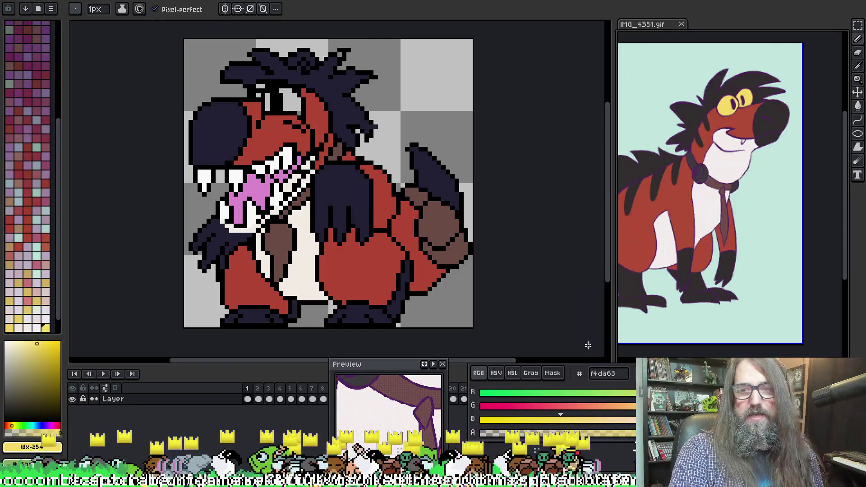
{"action": "left_click", "coordinate": [606, 373]}
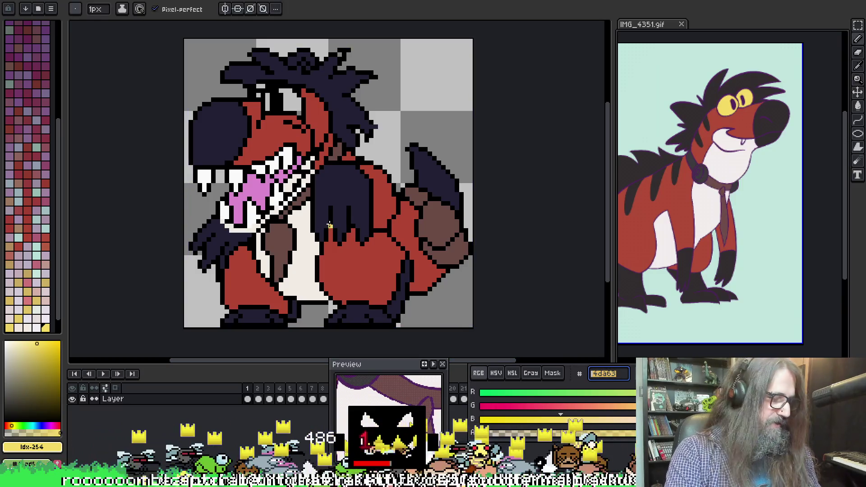
{"action": "left_click", "coordinate": [201, 431]}
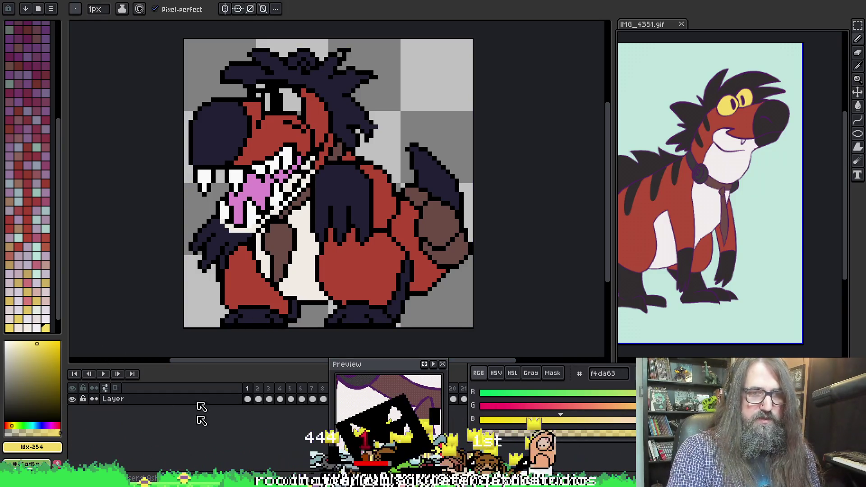
{"action": "left_click", "coordinate": [138, 144]}
{"action": "left_click", "coordinate": [607, 373]}
{"action": "type", "text": "f4da63"}
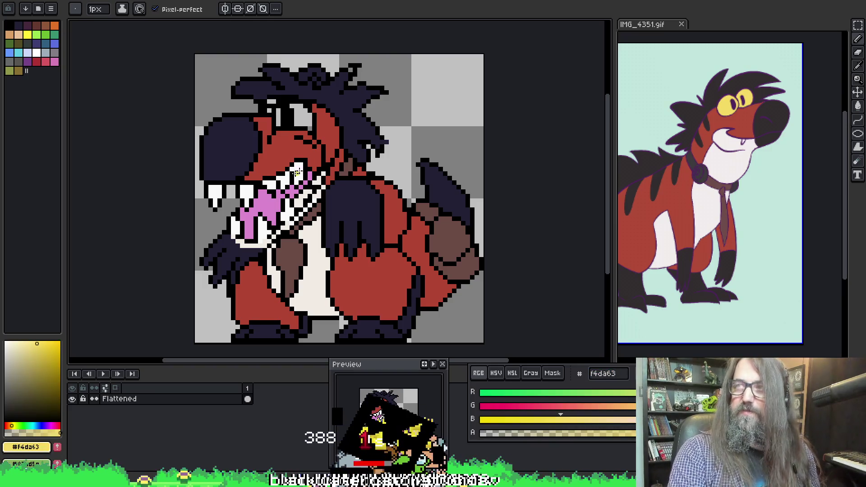
Step: Flood-fill the dinosaur's eye with yellow f4da63
{"action": "key", "text": "g"}
{"action": "left_click", "coordinate": [298, 117]}
{"action": "scroll", "coordinate": [279, 117], "scroll_direction": "up", "scroll_amount": 1}
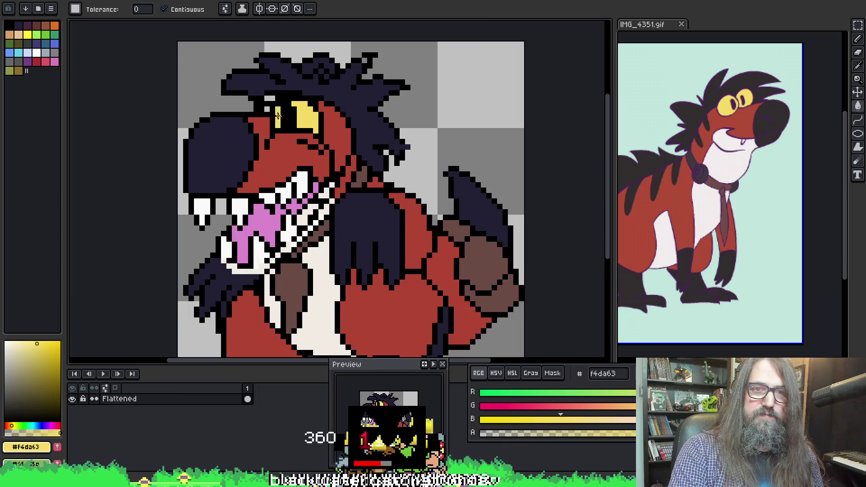
Step: Touch up the black, navy and yellow pixels along the eye's left edge, undoing one edit
{"action": "key", "text": "b"}
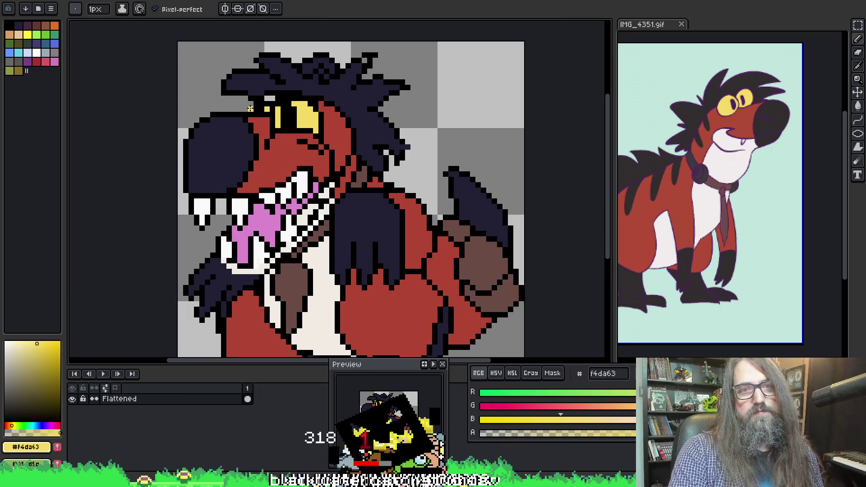
{"action": "left_click", "coordinate": [252, 105], "text": "alt"}
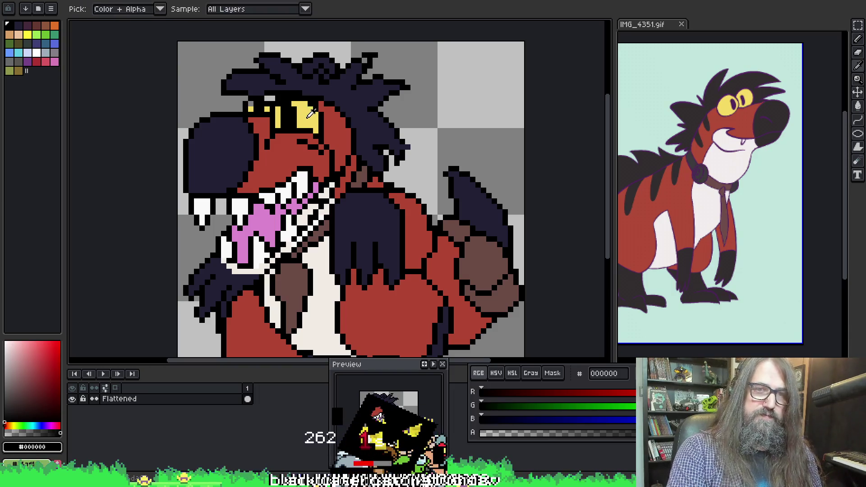
{"action": "left_click", "coordinate": [250, 105], "text": "alt"}
{"action": "left_click", "coordinate": [266, 109], "text": "alt"}
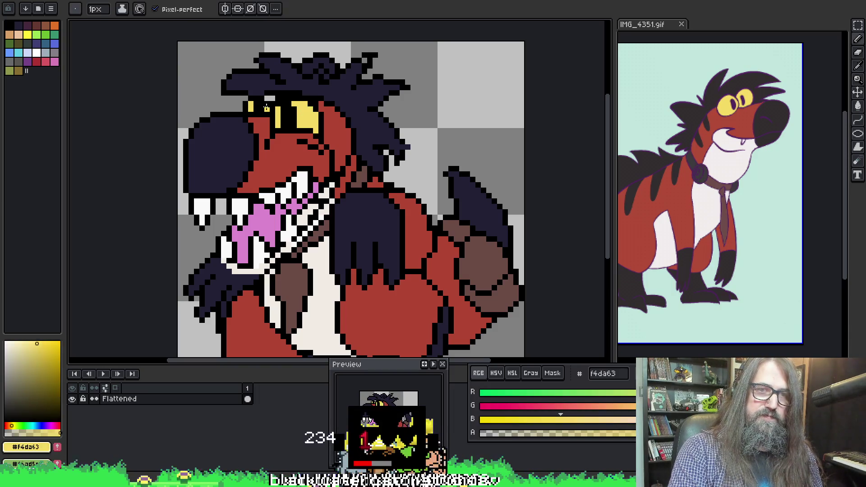
{"action": "left_click", "coordinate": [269, 99], "text": "alt"}
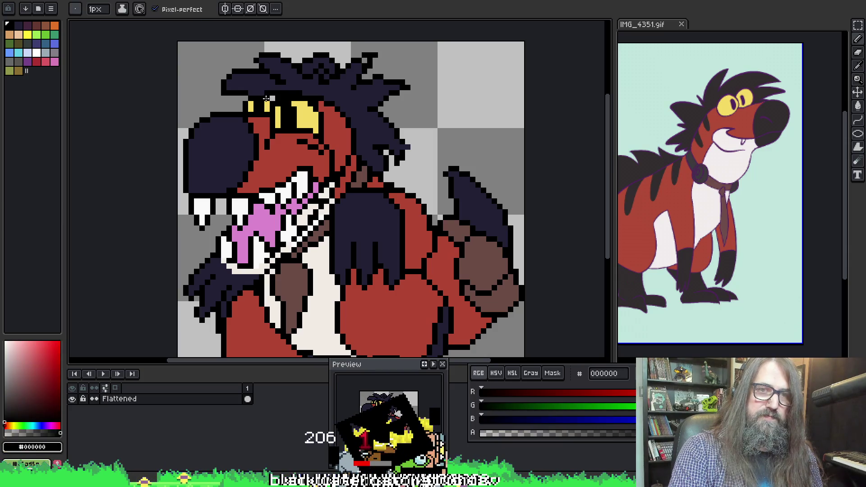
{"action": "key", "text": "alt"}
{"action": "key", "text": "alt"}
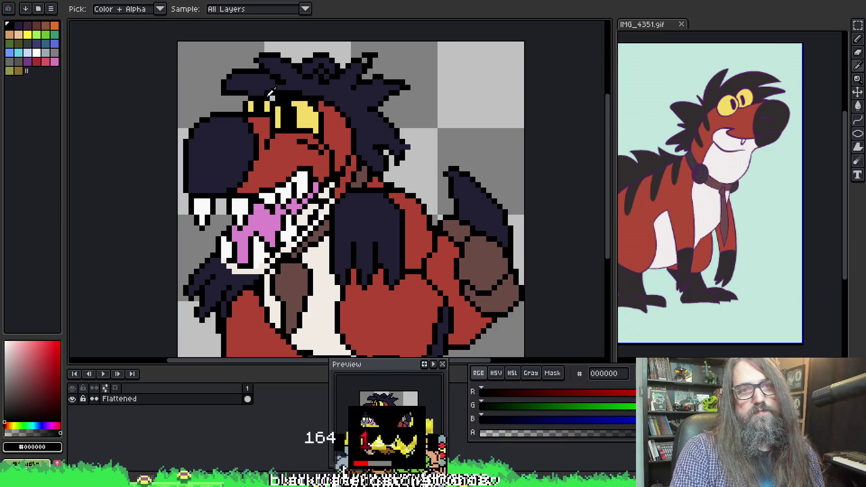
{"action": "left_click", "coordinate": [267, 91], "text": "alt"}
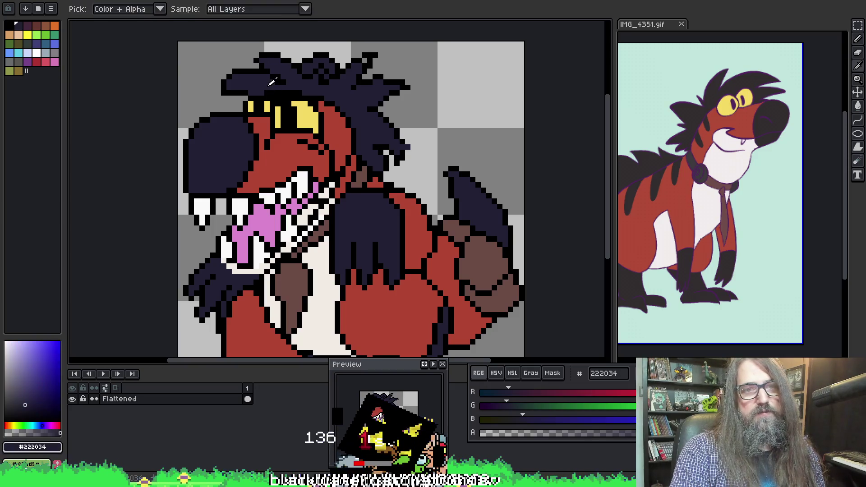
{"action": "scroll", "coordinate": [317, 83], "scroll_direction": "up", "scroll_amount": 1}
{"action": "key", "text": "alt"}
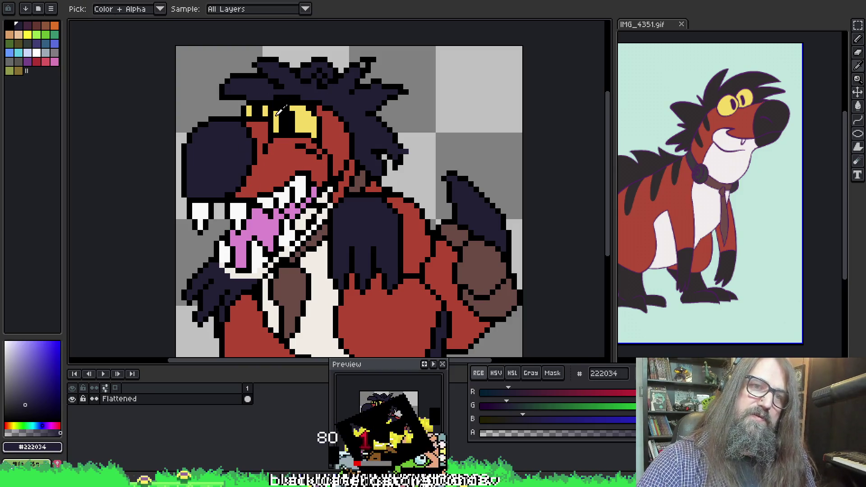
{"action": "left_click", "coordinate": [276, 112], "text": "alt"}
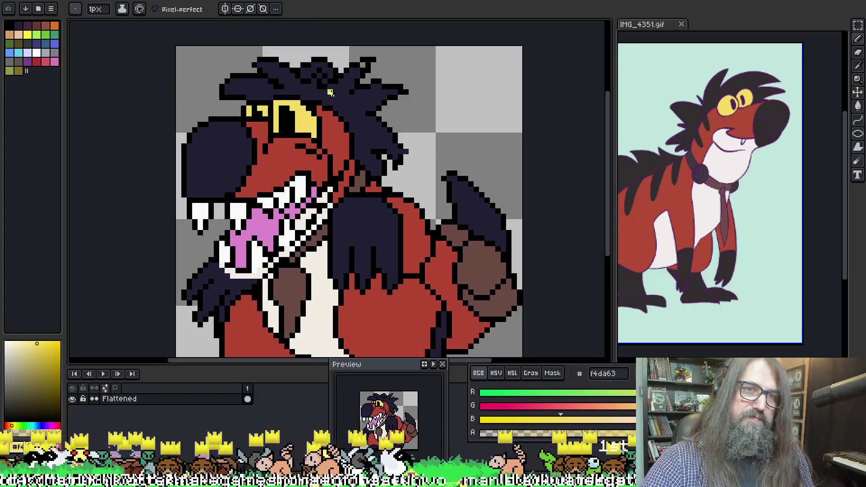
{"action": "left_click", "coordinate": [265, 109], "text": "alt"}
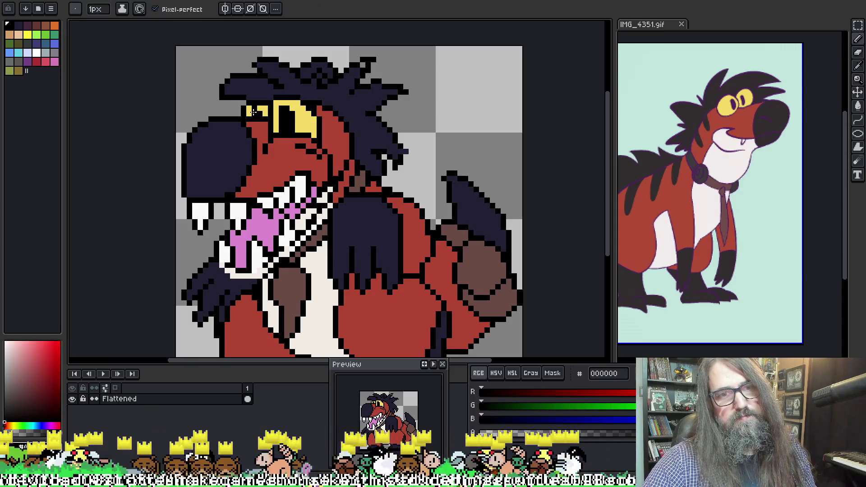
{"action": "key", "text": "ctrl+z"}
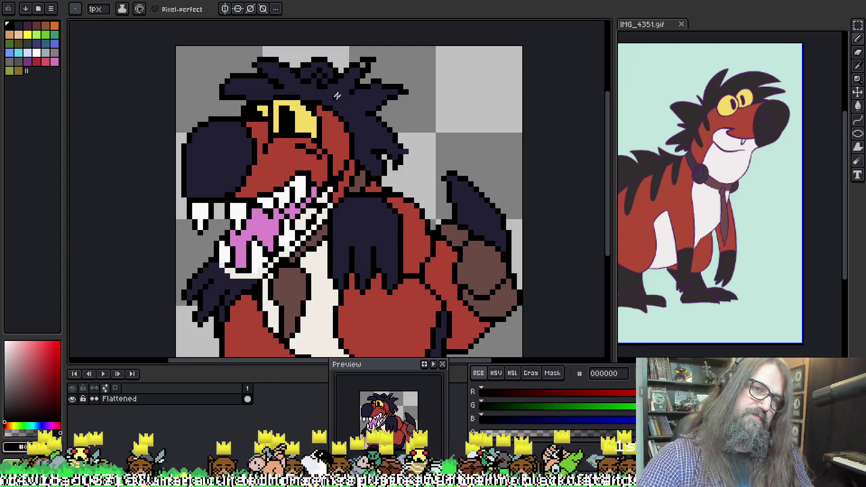
{"action": "scroll", "coordinate": [347, 196], "scroll_direction": "down", "scroll_amount": 3}
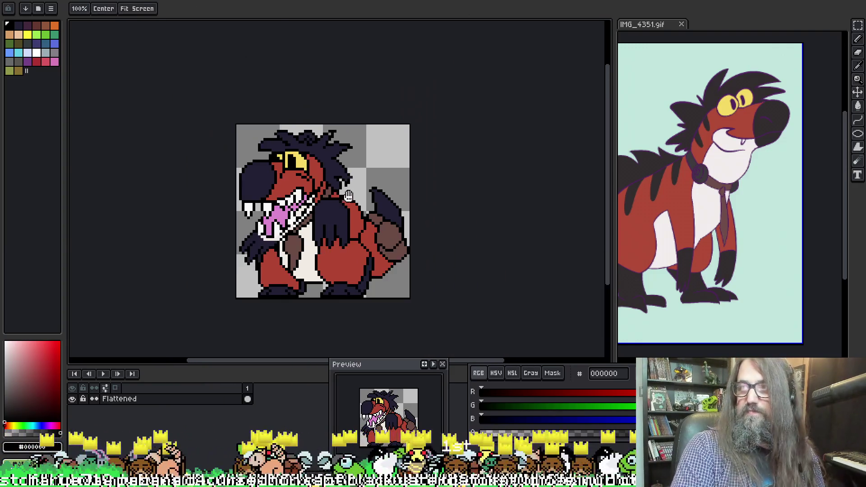
Step: Paint the gray gap pixel between the feet black, then return the view to the head
{"action": "scroll", "coordinate": [347, 195], "scroll_direction": "up", "scroll_amount": 2}
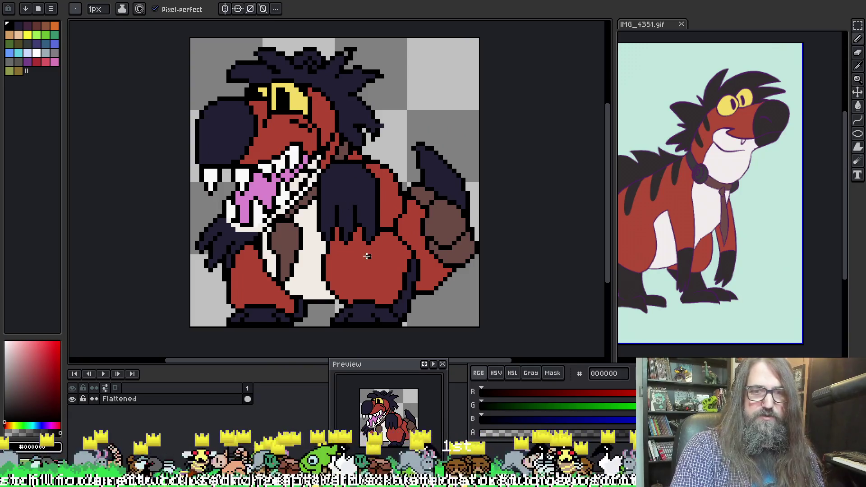
{"action": "scroll", "coordinate": [352, 195], "scroll_direction": "up", "scroll_amount": 3}
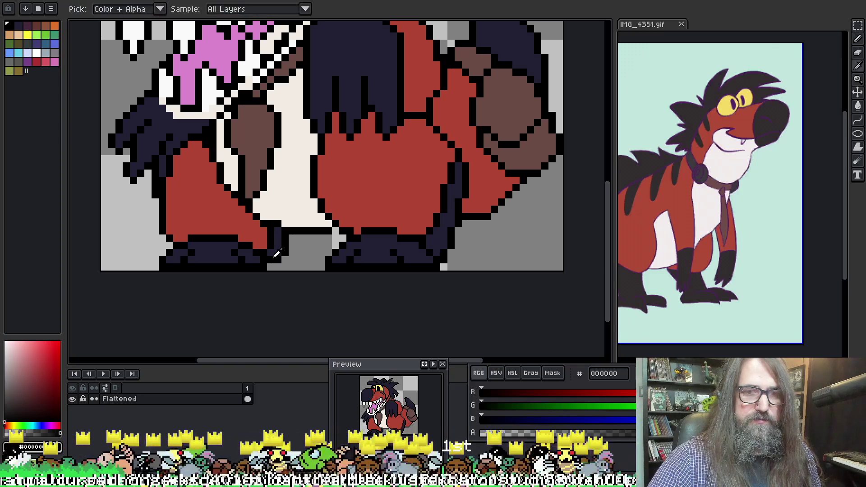
{"action": "left_click", "coordinate": [271, 265]}
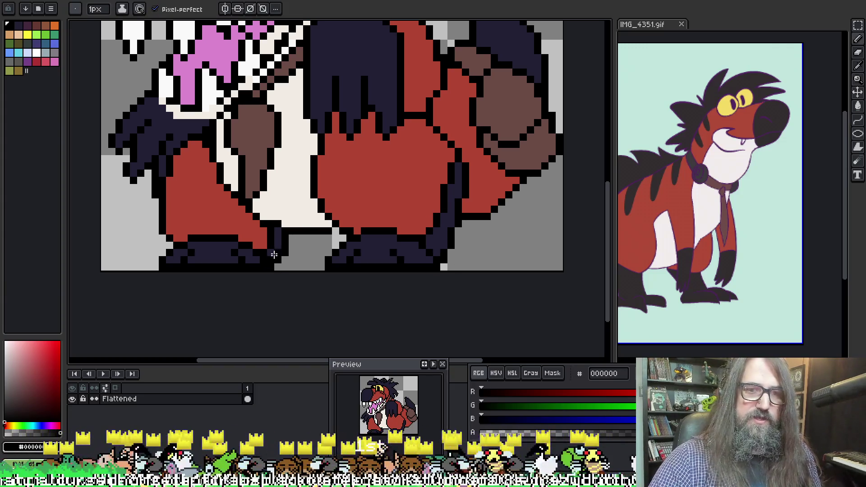
{"action": "left_click", "coordinate": [430, 239], "text": "alt"}
{"action": "scroll", "coordinate": [418, 155], "scroll_direction": "down", "scroll_amount": 2}
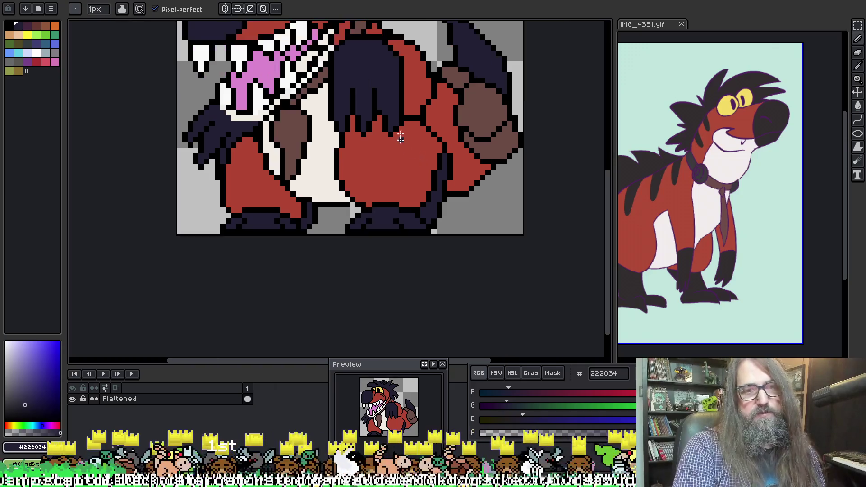
{"action": "left_click_drag", "start_coordinate": [422, 131], "coordinate": [377, 197]}
{"action": "scroll", "coordinate": [376, 198], "scroll_direction": "down", "scroll_amount": 1}
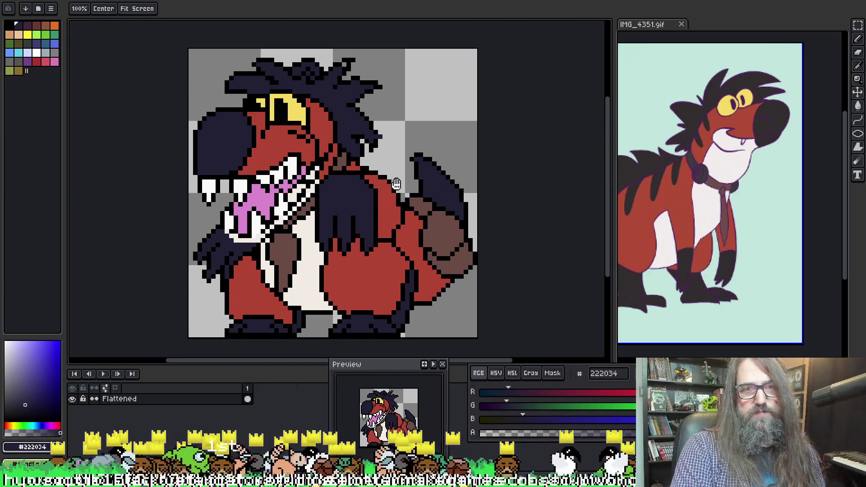
{"action": "scroll", "coordinate": [333, 191], "scroll_direction": "down", "scroll_amount": 3}
{"action": "scroll", "coordinate": [334, 191], "scroll_direction": "down", "scroll_amount": 1}
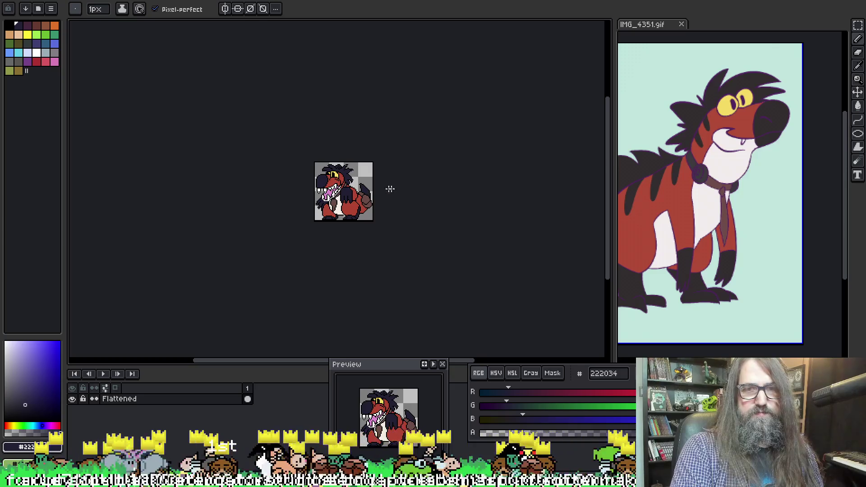
{"action": "scroll", "coordinate": [327, 185], "scroll_direction": "up", "scroll_amount": 4}
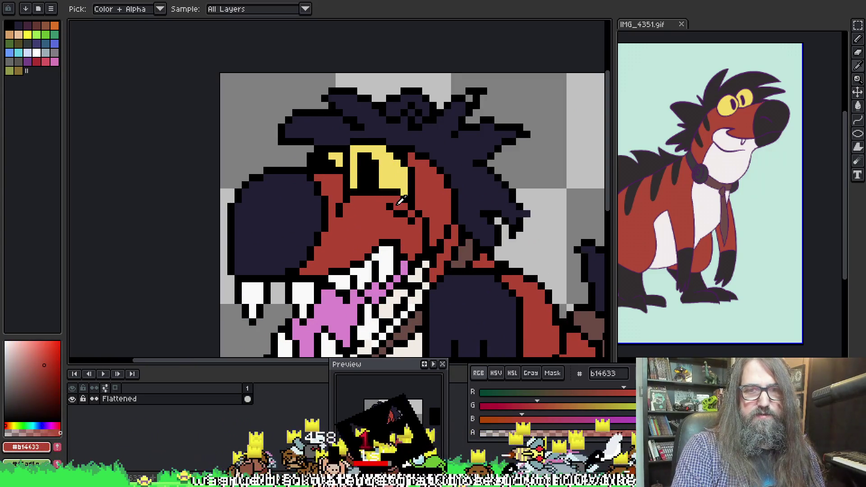
Step: Draw a short black line plus one black pixel on the red snout above the mouth
{"action": "left_click", "coordinate": [400, 201], "text": "alt"}
{"action": "left_click", "coordinate": [393, 204], "text": "alt"}
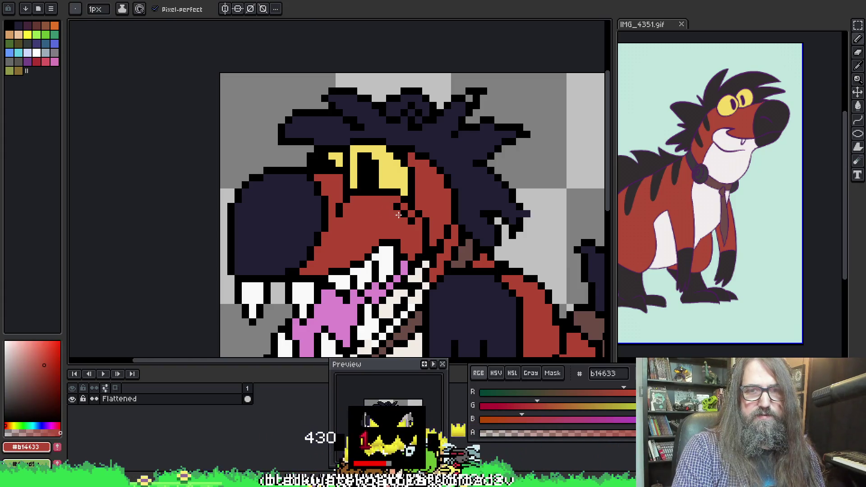
{"action": "scroll", "coordinate": [408, 236], "scroll_direction": "down", "scroll_amount": 5}
{"action": "scroll", "coordinate": [293, 140], "scroll_direction": "up", "scroll_amount": 6}
{"action": "left_click", "coordinate": [293, 140], "text": "alt"}
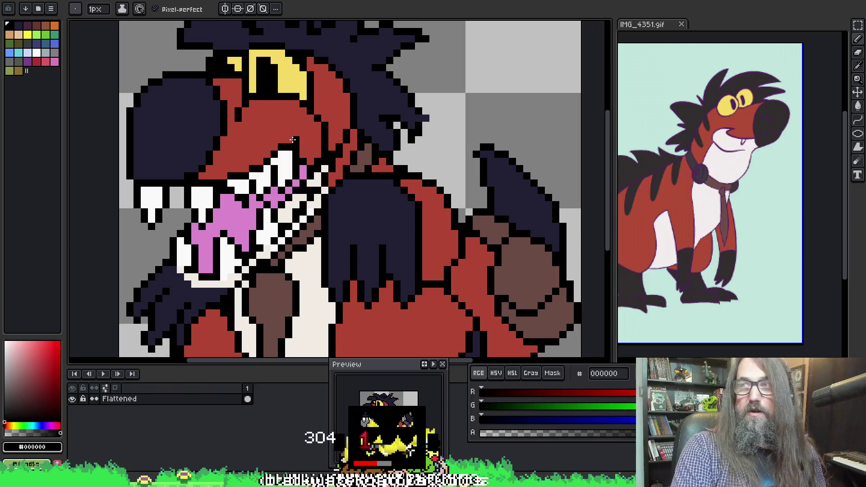
{"action": "left_click_drag", "start_coordinate": [291, 139], "coordinate": [306, 140]}
{"action": "left_click", "coordinate": [291, 140]}
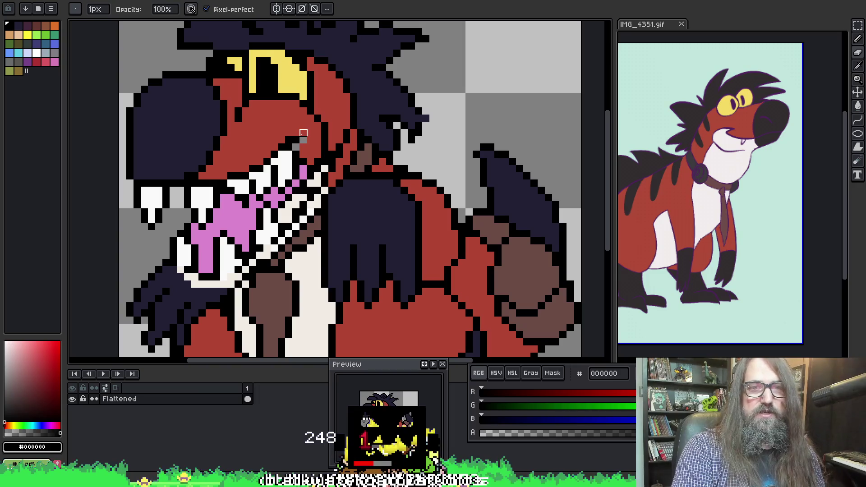
{"action": "left_click", "coordinate": [296, 145], "text": "alt"}
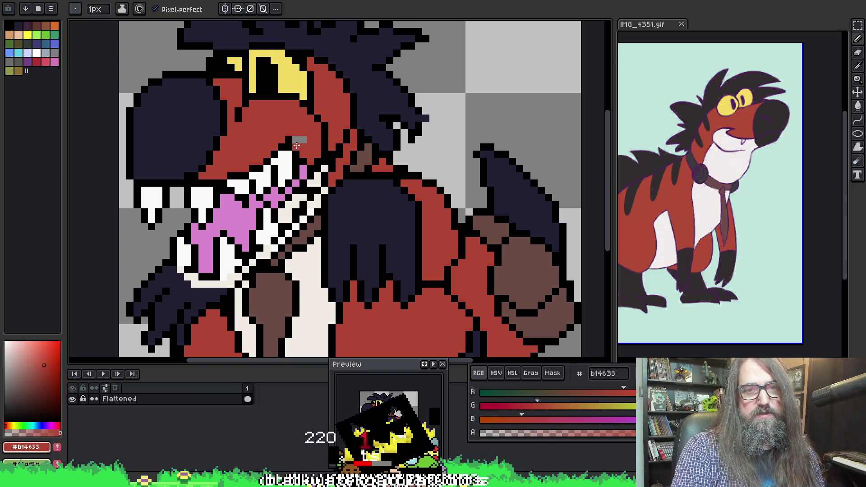
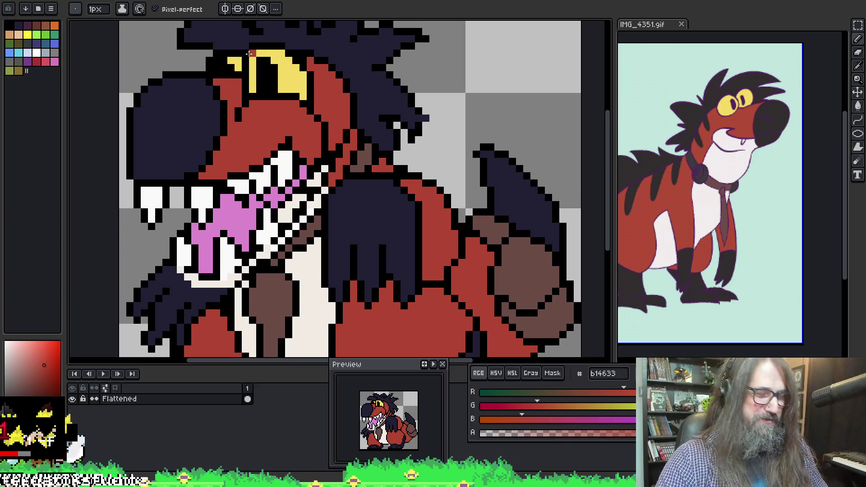
Step: Fix the upper-jaw outline pixels, alternating black and b14633 red fur
{"action": "key", "text": "v"}
{"action": "key", "text": "i"}
{"action": "left_click", "coordinate": [182, 180]}
{"action": "key", "text": "b"}
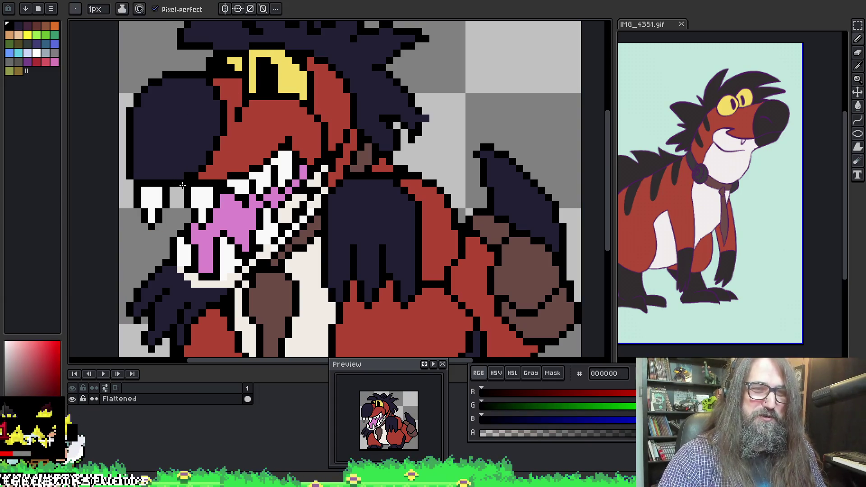
{"action": "key", "text": "i"}
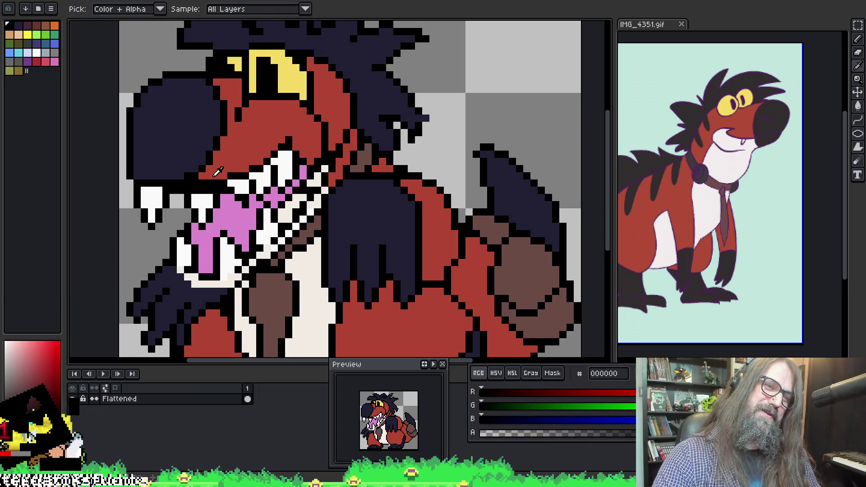
{"action": "left_click", "coordinate": [195, 184]}
{"action": "key", "text": "b"}
{"action": "key", "text": "i"}
{"action": "left_click", "coordinate": [201, 189]}
{"action": "key", "text": "b"}
{"action": "key", "text": "i"}
{"action": "left_click", "coordinate": [192, 182]}
{"action": "key", "text": "b"}
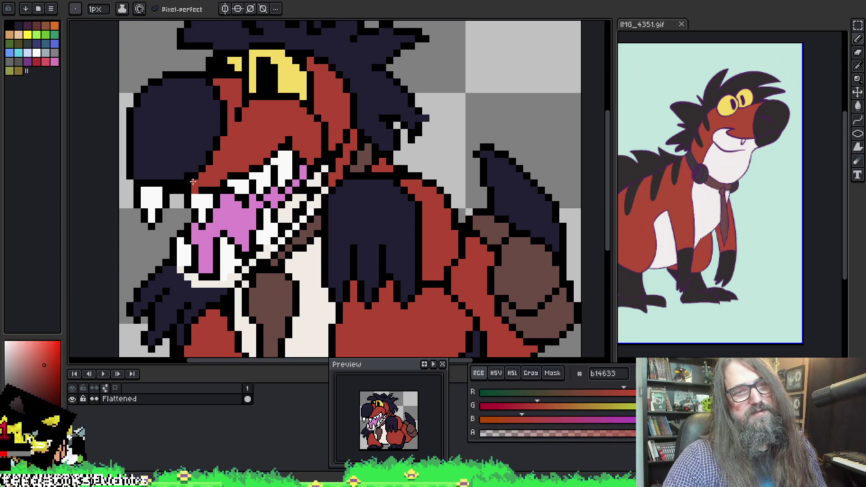
Step: Finish the jaw line just above the teeth with more red and black pixels
{"action": "key", "text": "i"}
{"action": "left_click", "coordinate": [188, 189]}
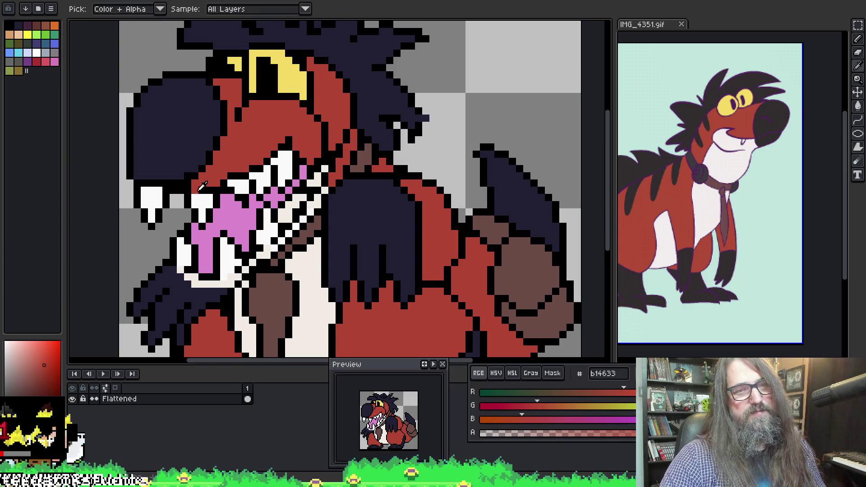
{"action": "key", "text": "b"}
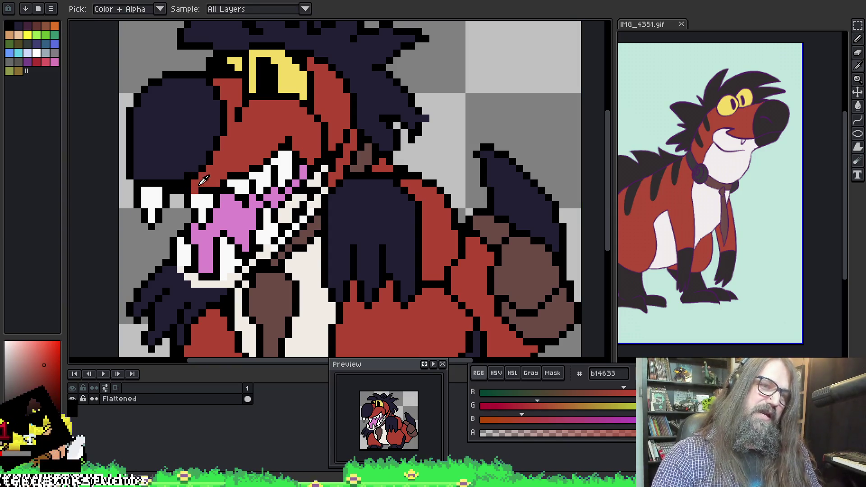
{"action": "key", "text": "i"}
{"action": "left_click", "coordinate": [189, 184]}
{"action": "key", "text": "b"}
{"action": "key", "text": "i"}
{"action": "key", "text": "b"}
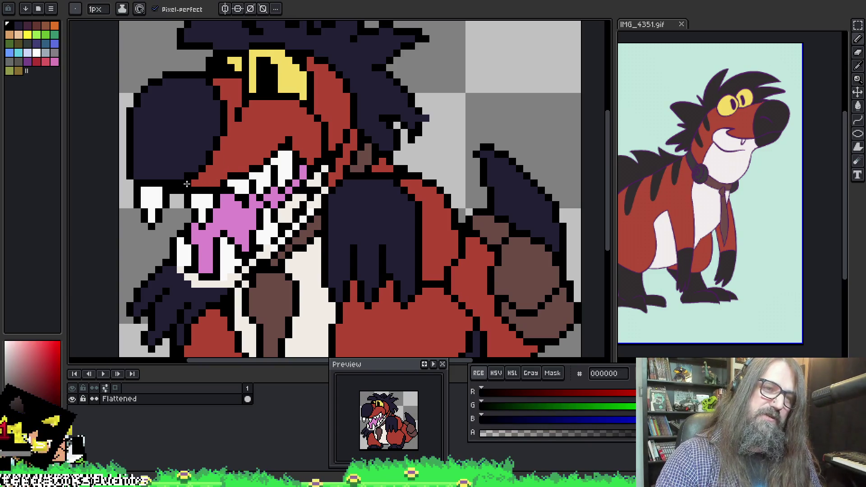
{"action": "key", "text": "i"}
{"action": "left_click", "coordinate": [229, 118]}
{"action": "key", "text": "b"}
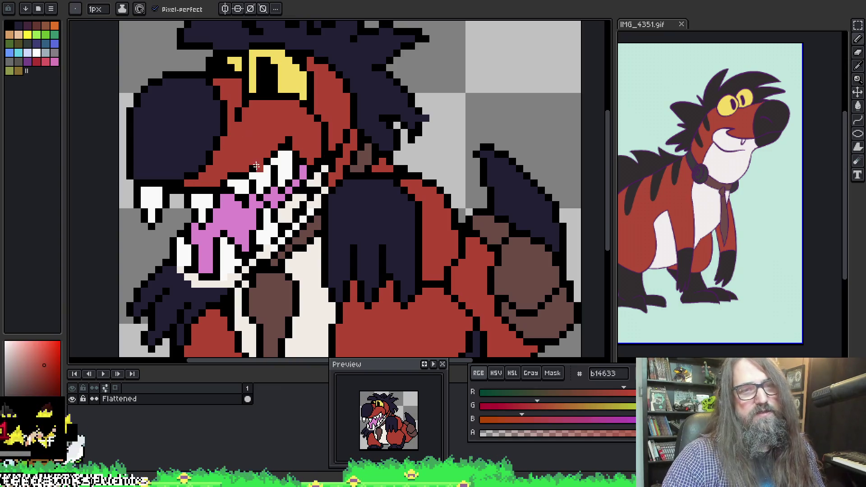
{"action": "scroll", "coordinate": [254, 105], "scroll_direction": "down", "scroll_amount": 2}
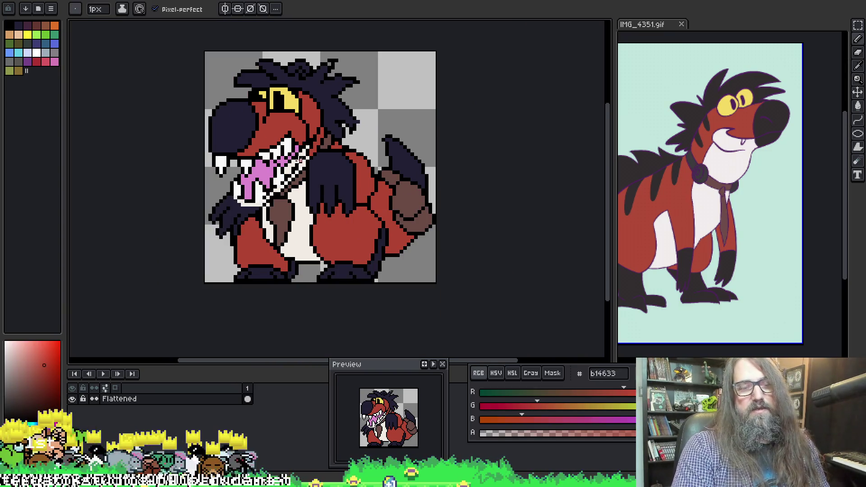
Step: Touch up the upper arm's black outline and 222034 navy pixels across the chest
{"action": "key", "text": "h"}
{"action": "mouse_move", "coordinate": [316, 180]}
{"action": "left_mouse_down"}
{"action": "mouse_move", "coordinate": [288, 183]}
{"action": "mouse_move", "coordinate": [284, 195]}
{"action": "left_mouse_up"}
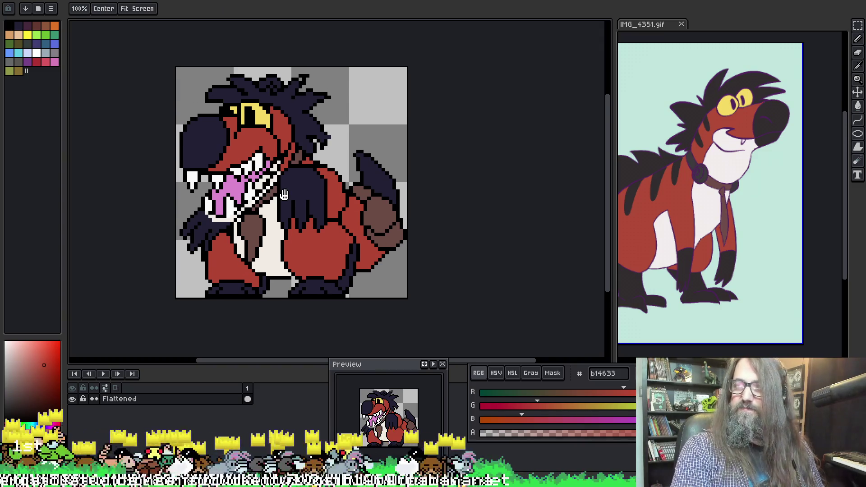
{"action": "key", "text": "b"}
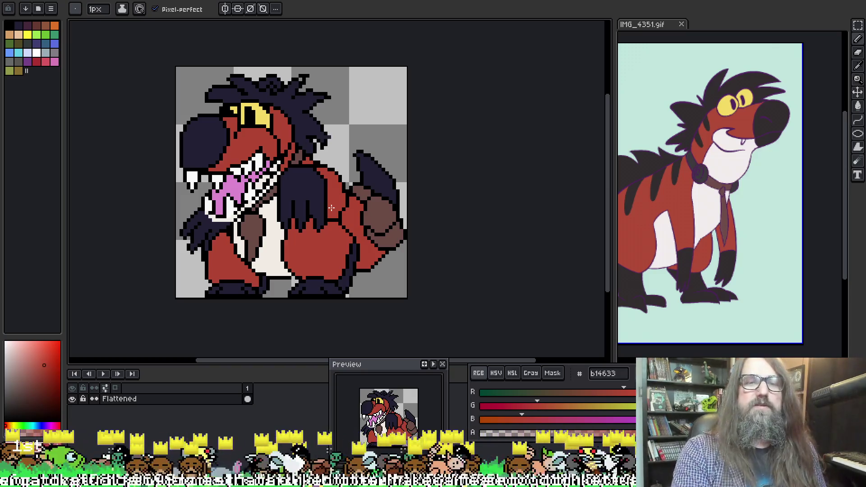
{"action": "scroll", "coordinate": [331, 207], "scroll_direction": "up", "scroll_amount": 1}
{"action": "scroll", "coordinate": [332, 208], "scroll_direction": "down", "scroll_amount": 1}
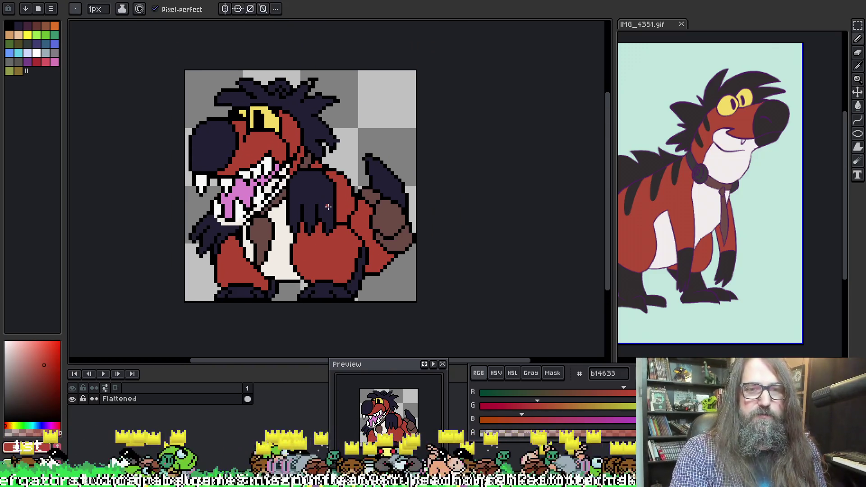
{"action": "scroll", "coordinate": [280, 223], "scroll_direction": "up", "scroll_amount": 1}
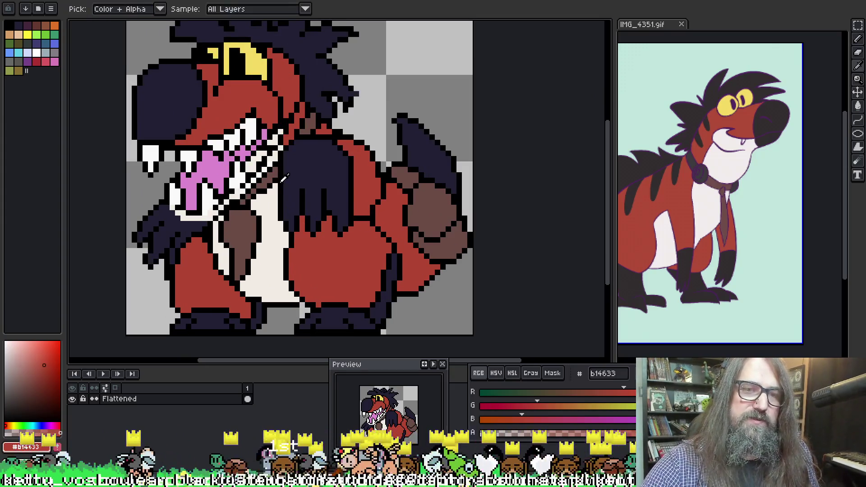
{"action": "left_click", "coordinate": [277, 168], "text": "alt"}
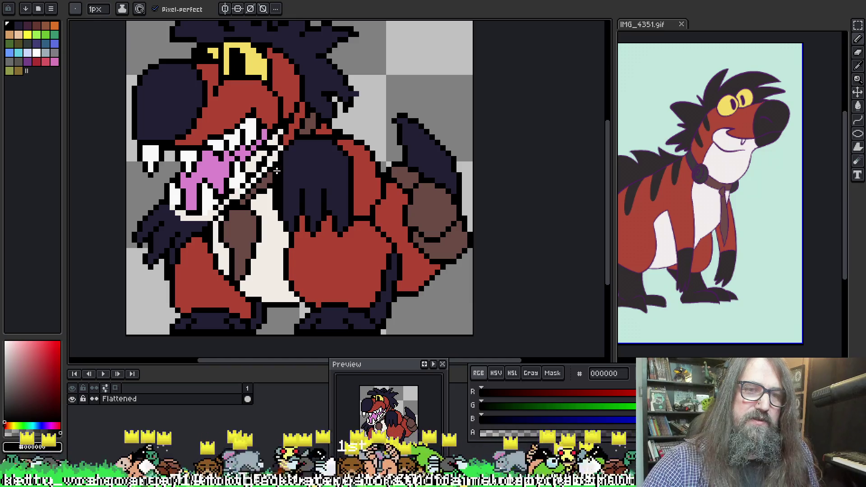
{"action": "left_click", "coordinate": [276, 170], "text": "alt"}
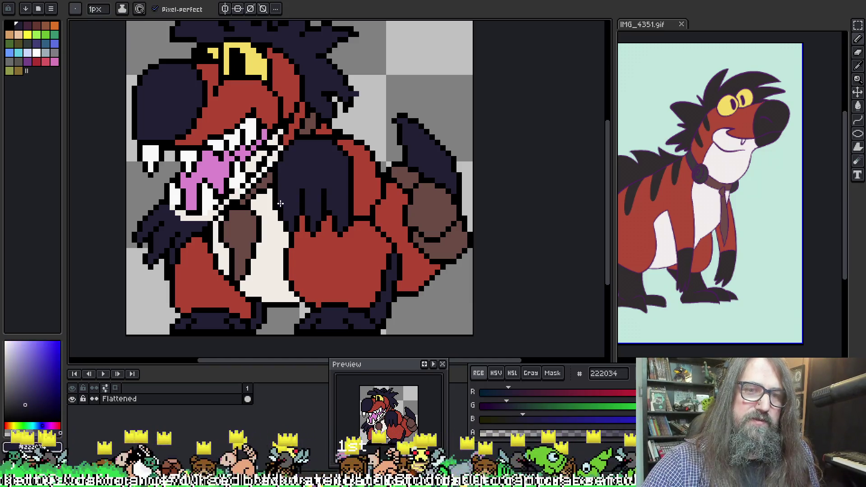
{"action": "key", "text": "alt"}
Step: Clean the lower arm and claw edges, alternating black outline and navy fill
{"action": "left_click", "coordinate": [303, 201], "text": "alt"}
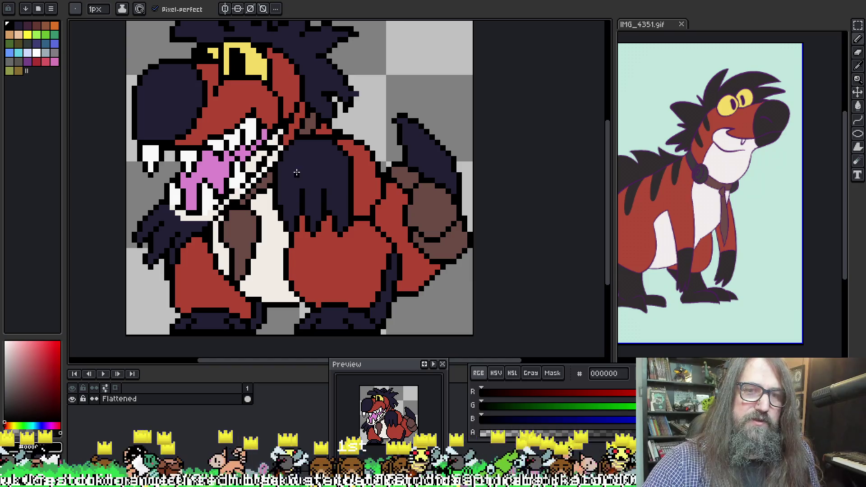
{"action": "left_click", "coordinate": [305, 182], "text": "alt"}
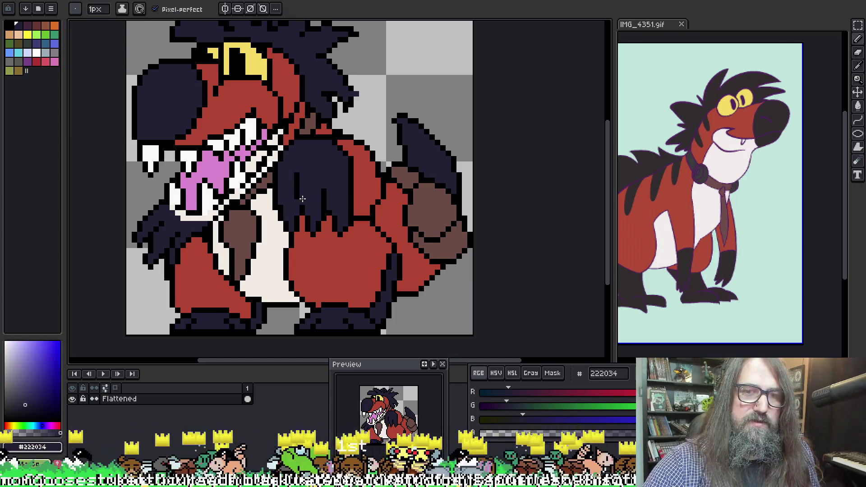
{"action": "key", "text": "alt"}
{"action": "left_click", "coordinate": [302, 194], "text": "alt"}
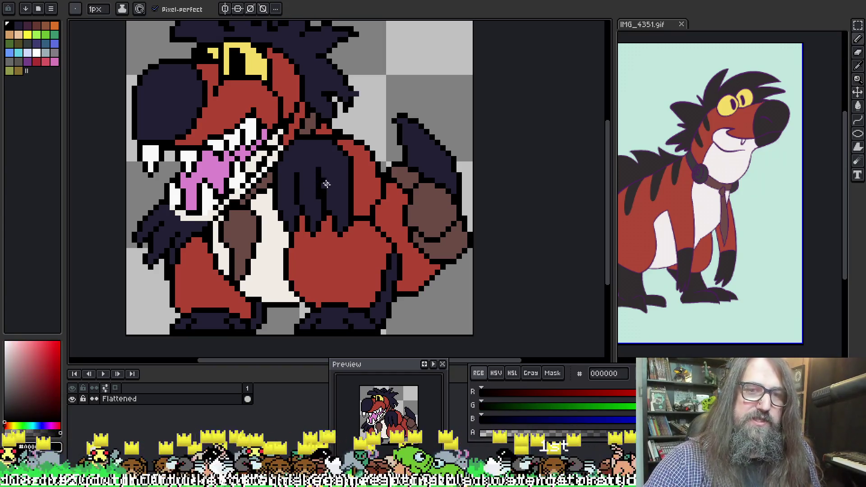
{"action": "left_click", "coordinate": [324, 191], "text": "alt"}
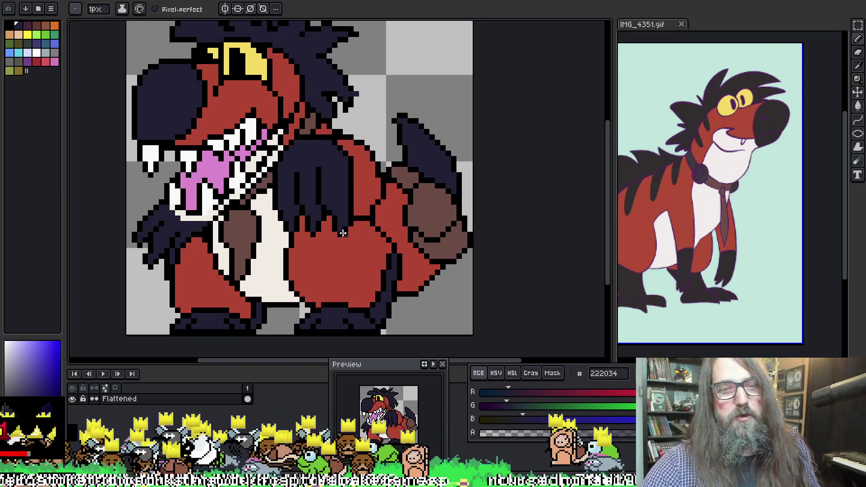
{"action": "left_click", "coordinate": [329, 207], "text": "alt"}
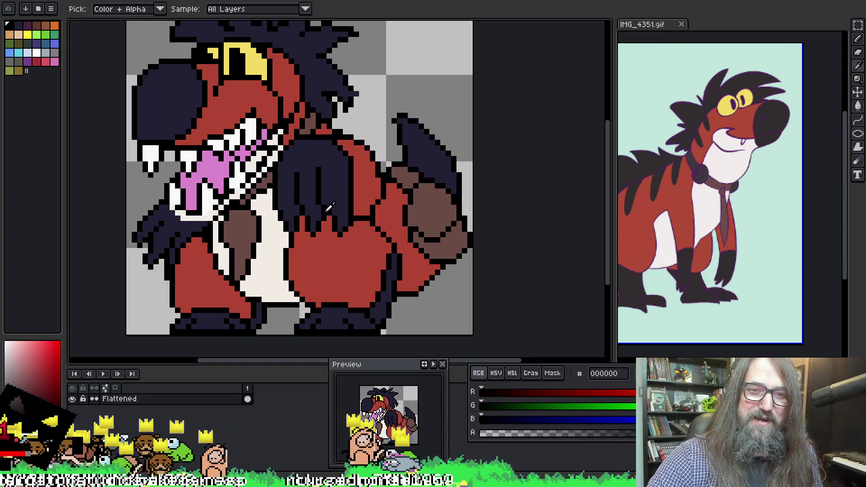
{"action": "left_click", "coordinate": [334, 214], "text": "alt"}
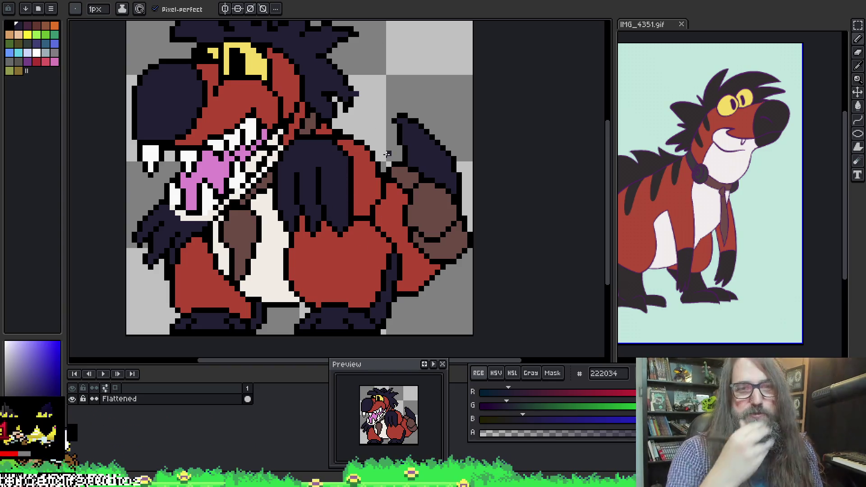
{"action": "scroll", "coordinate": [344, 155], "scroll_direction": "down", "scroll_amount": 3}
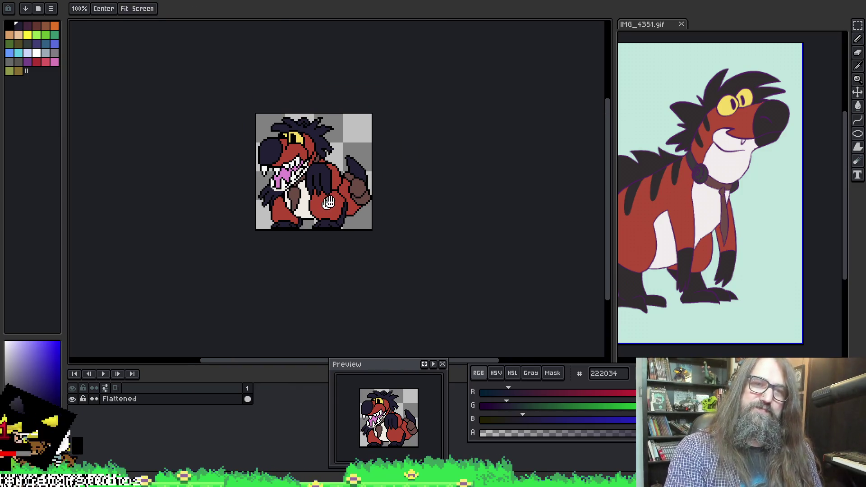
Step: Touch up the eye outline with black, navy hair and red fur pixels
{"action": "scroll", "coordinate": [335, 198], "scroll_direction": "up", "scroll_amount": 3}
{"action": "scroll", "coordinate": [274, 161], "scroll_direction": "up", "scroll_amount": 1}
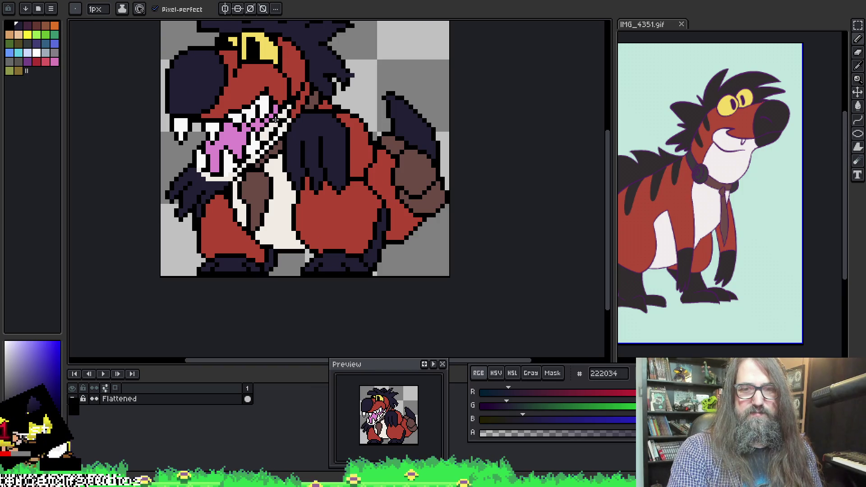
{"action": "scroll", "coordinate": [275, 118], "scroll_direction": "up", "scroll_amount": 2}
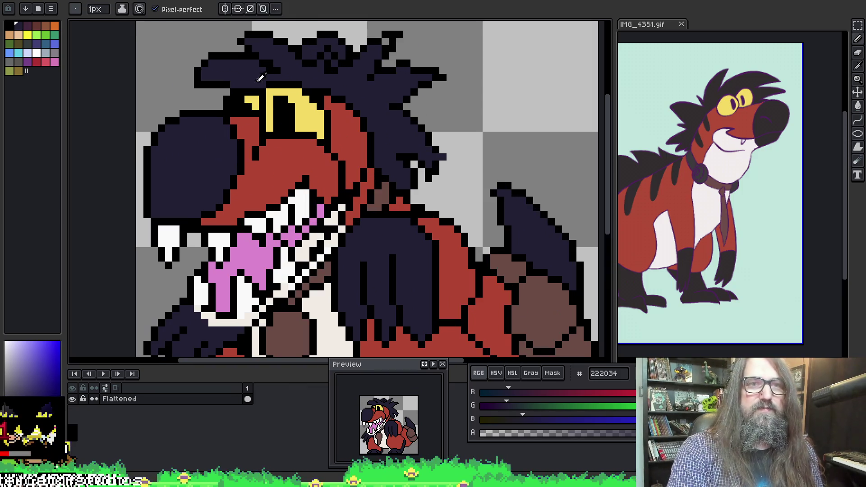
{"action": "left_click", "coordinate": [263, 97], "text": "alt"}
{"action": "left_click", "coordinate": [270, 92]}
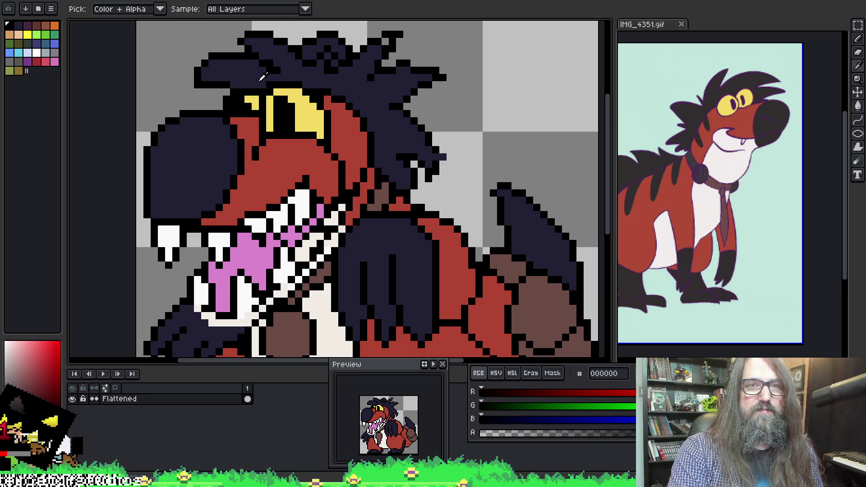
{"action": "left_click", "coordinate": [263, 78], "text": "alt"}
{"action": "scroll", "coordinate": [262, 78], "scroll_direction": "down", "scroll_amount": 4}
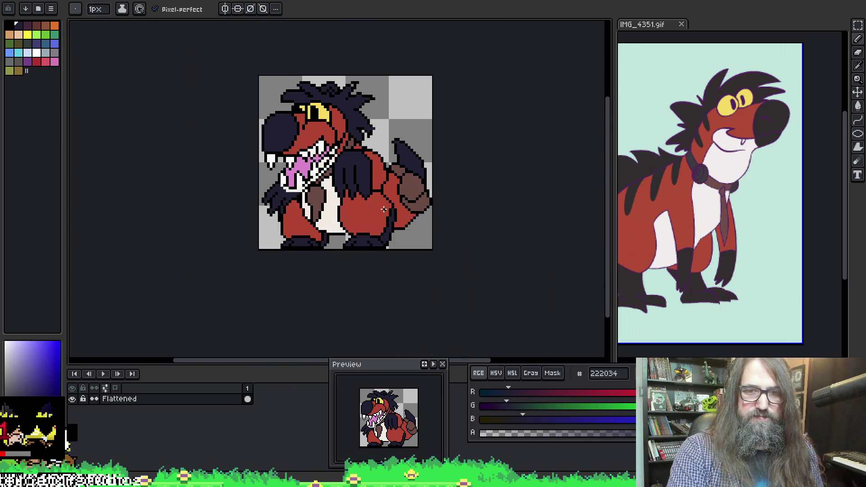
{"action": "scroll", "coordinate": [384, 209], "scroll_direction": "up", "scroll_amount": 1}
{"action": "scroll", "coordinate": [309, 132], "scroll_direction": "up", "scroll_amount": 1}
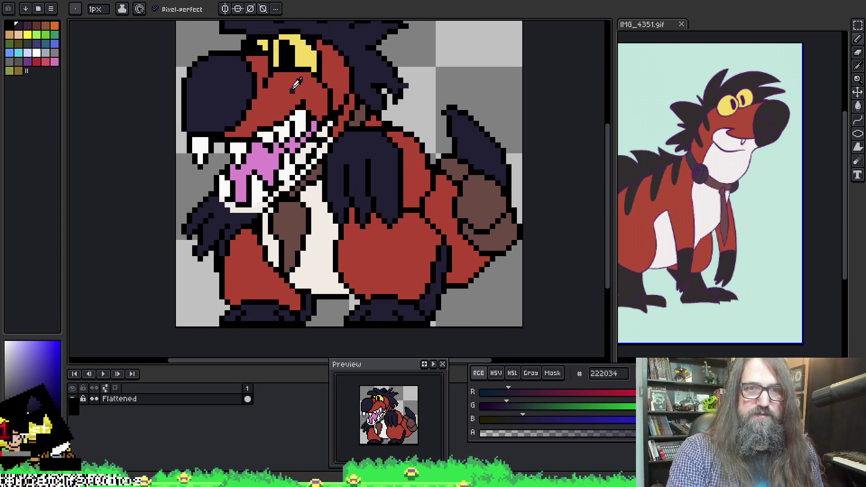
{"action": "left_click", "coordinate": [280, 65], "text": "alt"}
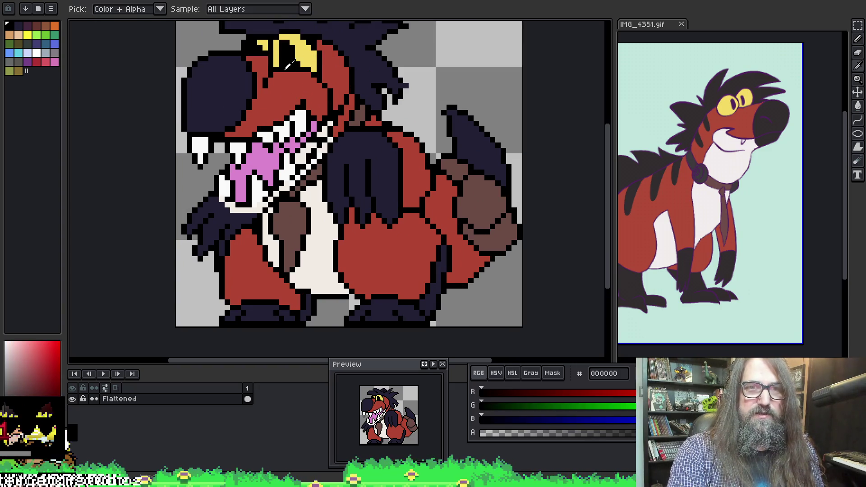
{"action": "left_click", "coordinate": [281, 74], "text": "alt"}
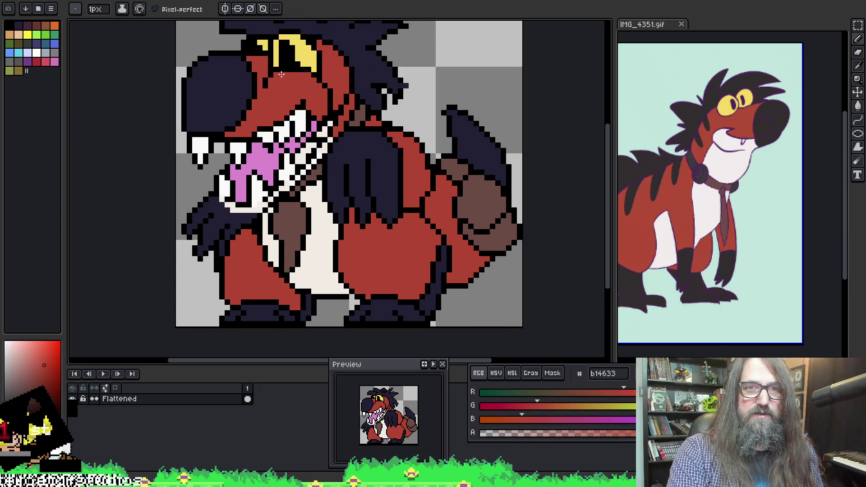
{"action": "left_click", "coordinate": [301, 58], "text": "alt"}
{"action": "scroll", "coordinate": [369, 119], "scroll_direction": "down", "scroll_amount": 2}
{"action": "scroll", "coordinate": [370, 117], "scroll_direction": "up", "scroll_amount": 2}
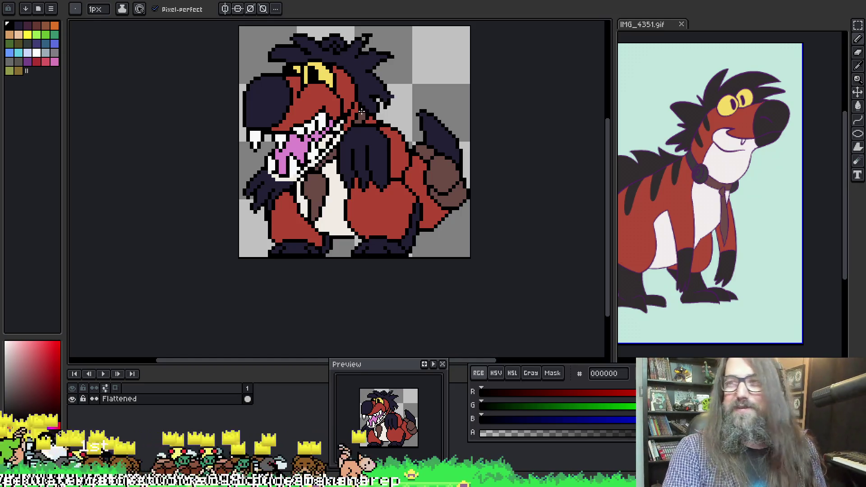
Step: Add b14633 red pixels to the snout near the mouth
{"action": "left_click_drag", "start_coordinate": [322, 134], "coordinate": [309, 178]}
{"action": "scroll", "coordinate": [327, 128], "scroll_direction": "up", "scroll_amount": 2}
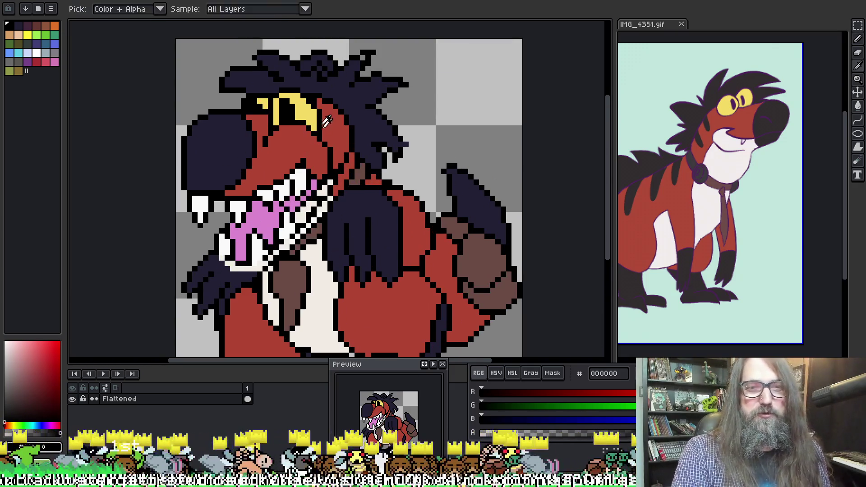
{"action": "key", "text": "b"}
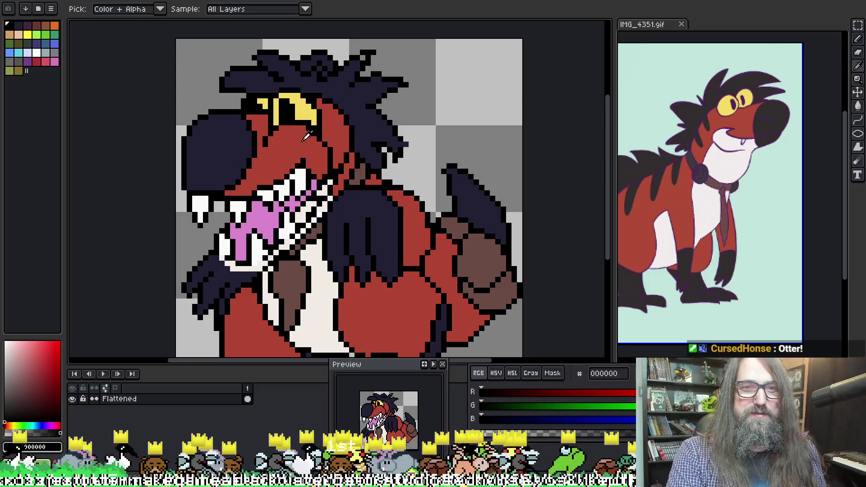
{"action": "left_click", "coordinate": [307, 130], "text": "alt"}
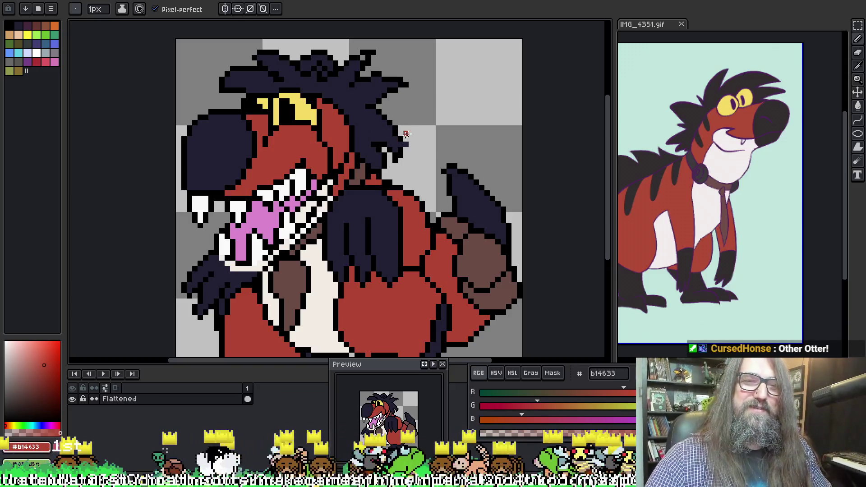
{"action": "left_click", "coordinate": [323, 139], "text": "alt"}
{"action": "left_click", "coordinate": [323, 139], "text": "alt"}
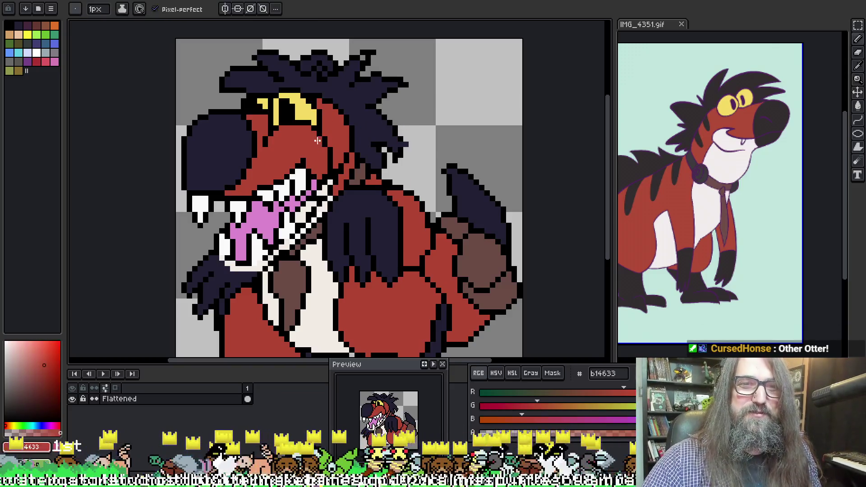
{"action": "left_click", "coordinate": [332, 172], "text": "alt"}
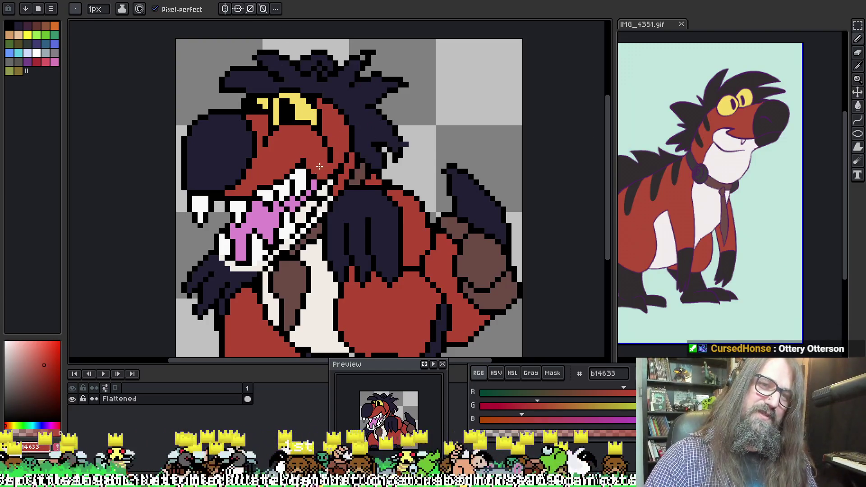
Step: Draw black outline pixels along the snout edge
{"action": "mouse_move", "coordinate": [385, 48]}
{"action": "left_mouse_down"}
{"action": "mouse_move", "coordinate": [437, 33]}
{"action": "mouse_move", "coordinate": [423, 29]}
{"action": "left_mouse_up"}
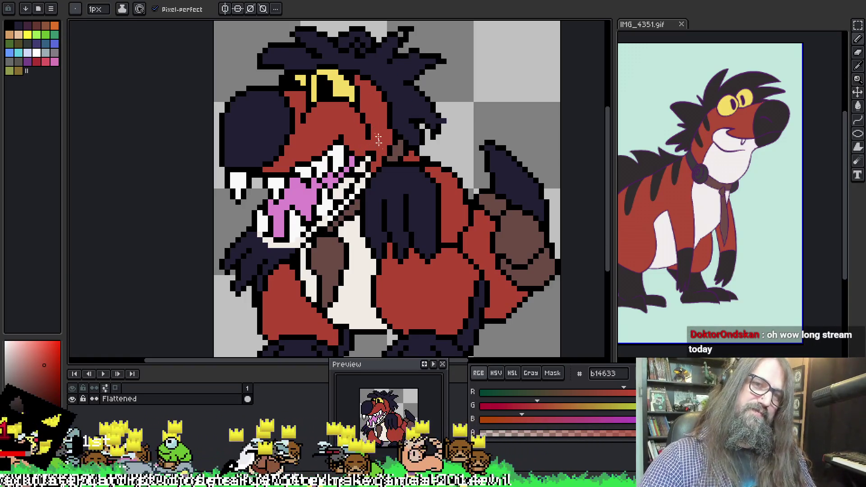
{"action": "left_click", "coordinate": [373, 155], "text": "alt"}
{"action": "left_click_drag", "start_coordinate": [373, 149], "coordinate": [353, 135]}
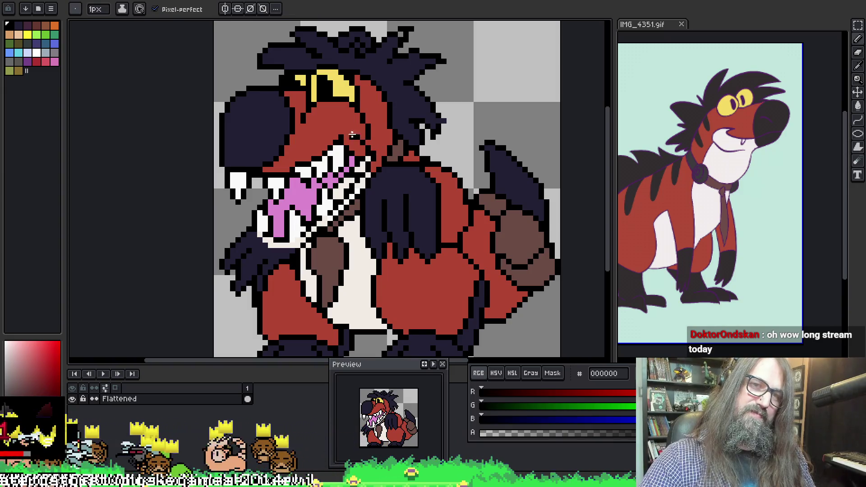
{"action": "key", "text": "alt"}
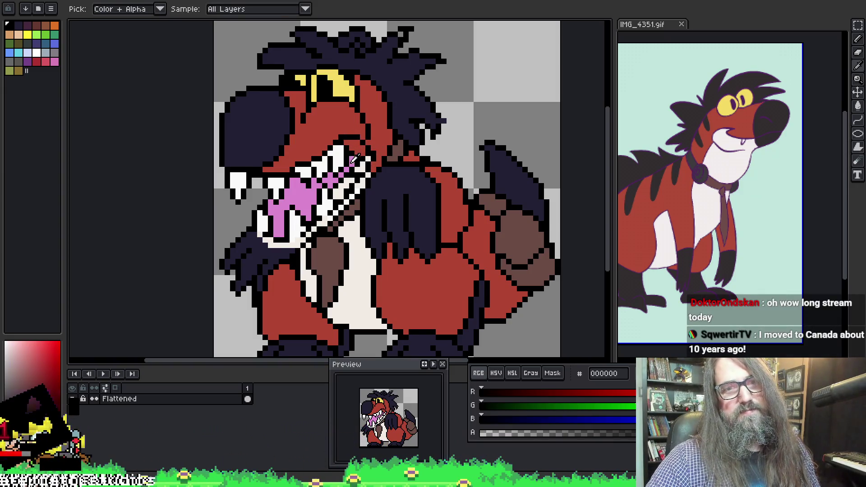
Step: Extend the d986ce pink inside the open mouth
{"action": "left_click", "coordinate": [353, 160], "text": "alt"}
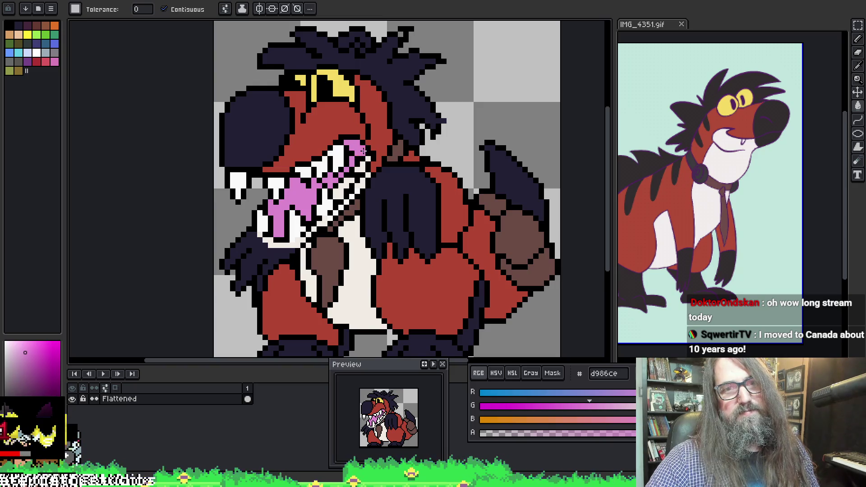
{"action": "key", "text": "b"}
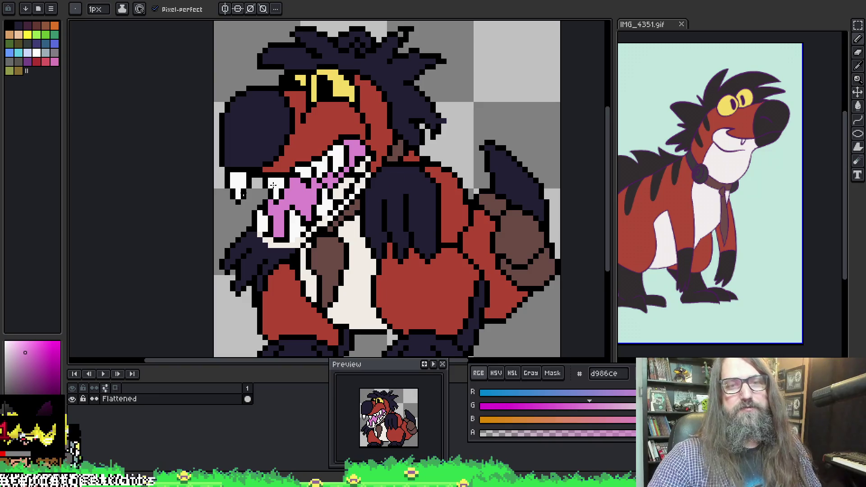
{"action": "left_click_drag", "start_coordinate": [362, 88], "coordinate": [381, 108]}
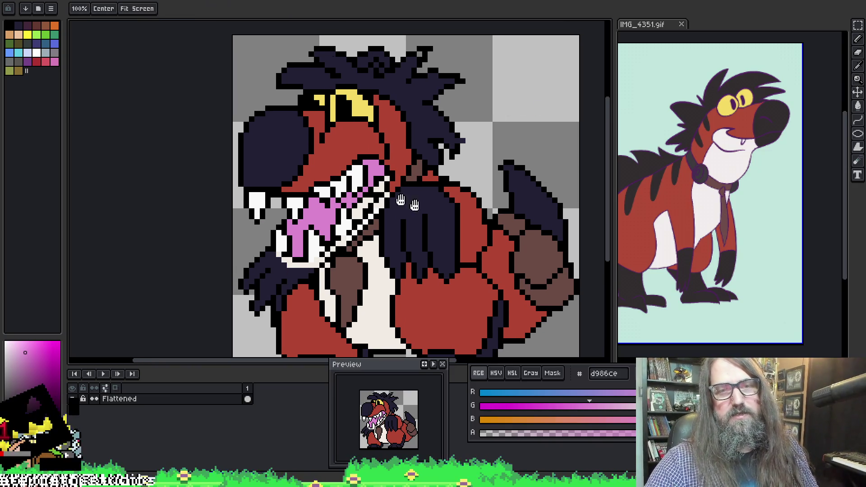
{"action": "left_click_drag", "start_coordinate": [392, 193], "coordinate": [355, 162]}
{"action": "key", "text": "space"}
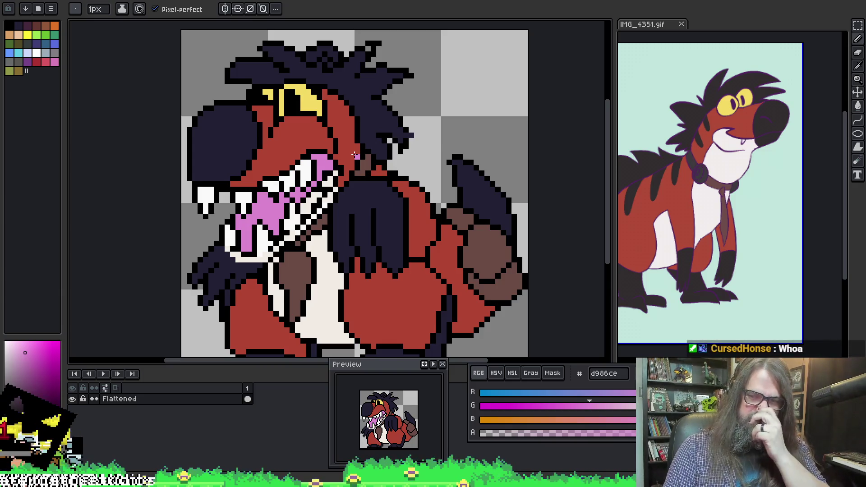
Step: Tidy the black outline and red fur pixels around the face
{"action": "key", "text": "alt"}
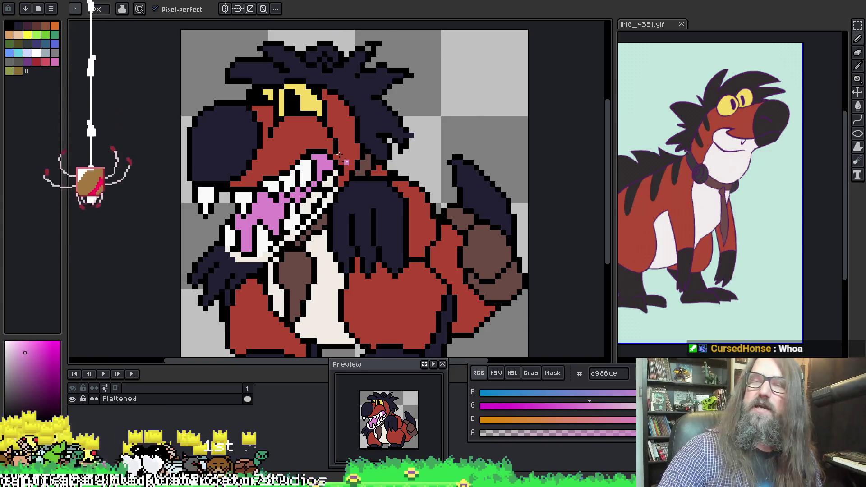
{"action": "left_click", "coordinate": [268, 130], "text": "alt"}
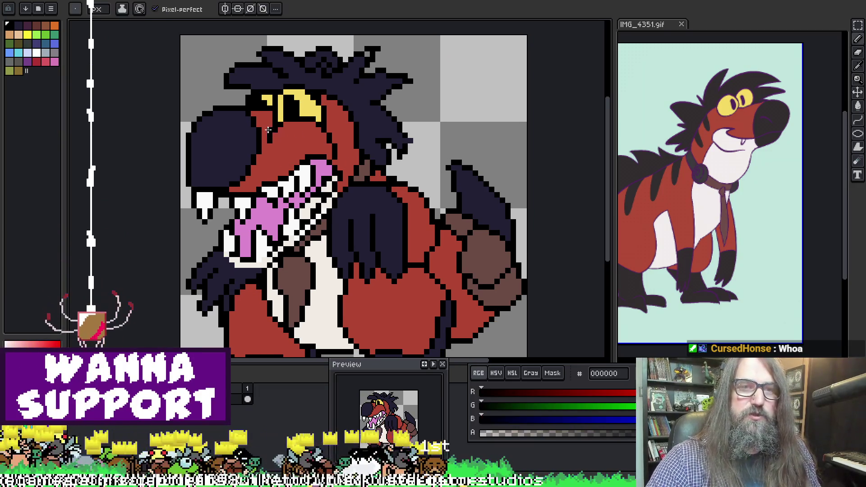
{"action": "left_click", "coordinate": [333, 124], "text": "alt"}
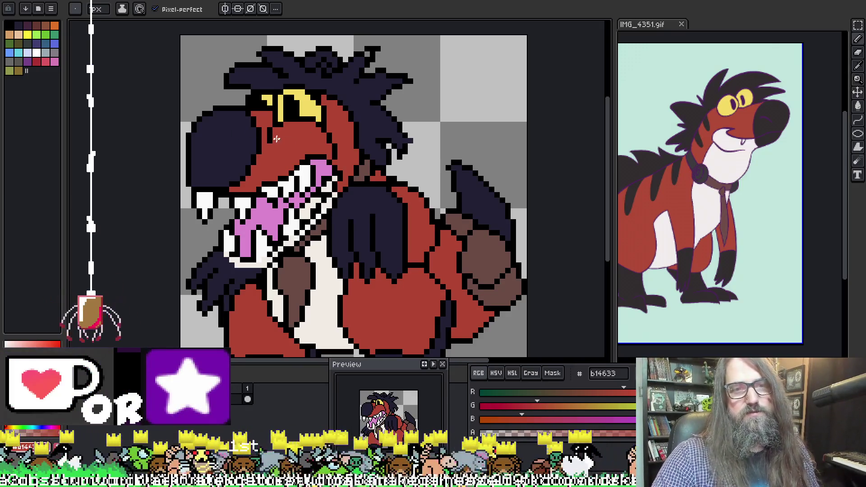
{"action": "scroll", "coordinate": [319, 122], "scroll_direction": "down", "scroll_amount": 3}
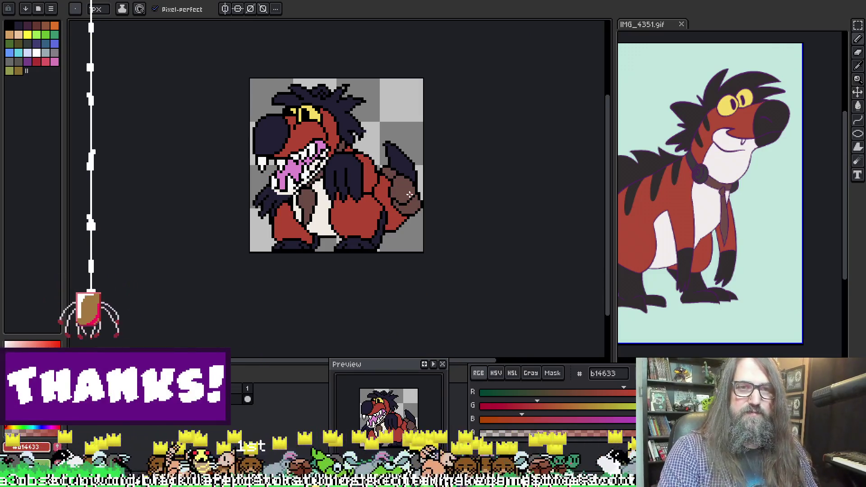
{"action": "scroll", "coordinate": [334, 208], "scroll_direction": "up", "scroll_amount": 3}
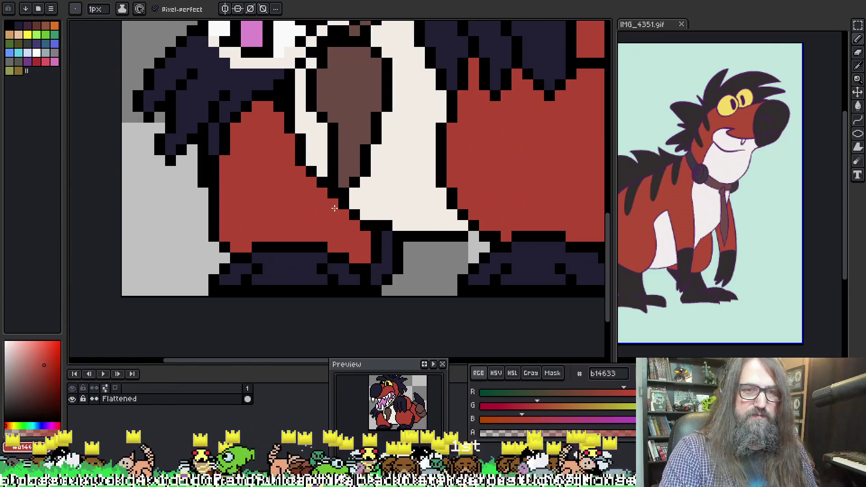
Step: Select a strip of the dark foot band under the left leg and shift it
{"action": "key", "text": "m"}
{"action": "mouse_move", "coordinate": [246, 239]}
{"action": "left_mouse_down"}
{"action": "mouse_move", "coordinate": [300, 254]}
{"action": "mouse_move", "coordinate": [337, 236]}
{"action": "mouse_move", "coordinate": [338, 243]}
{"action": "left_mouse_up"}
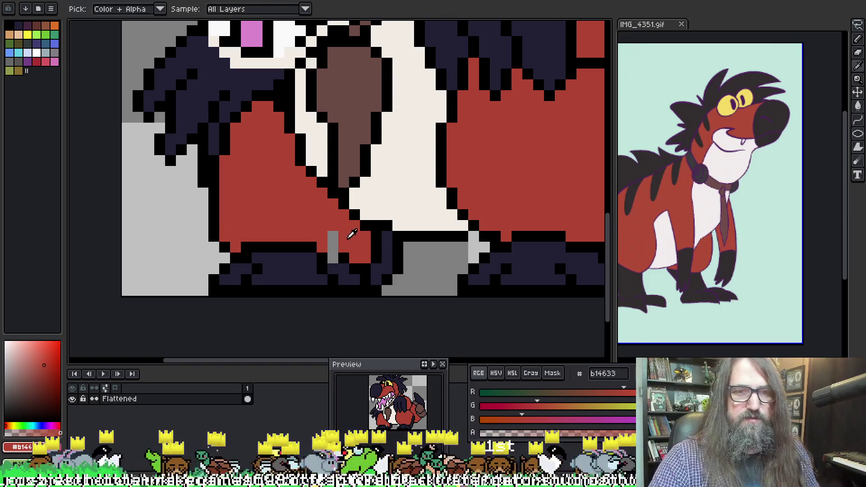
{"action": "scroll", "coordinate": [403, 190], "scroll_direction": "down", "scroll_amount": 5}
{"action": "left_click_drag", "start_coordinate": [403, 190], "coordinate": [327, 199]}
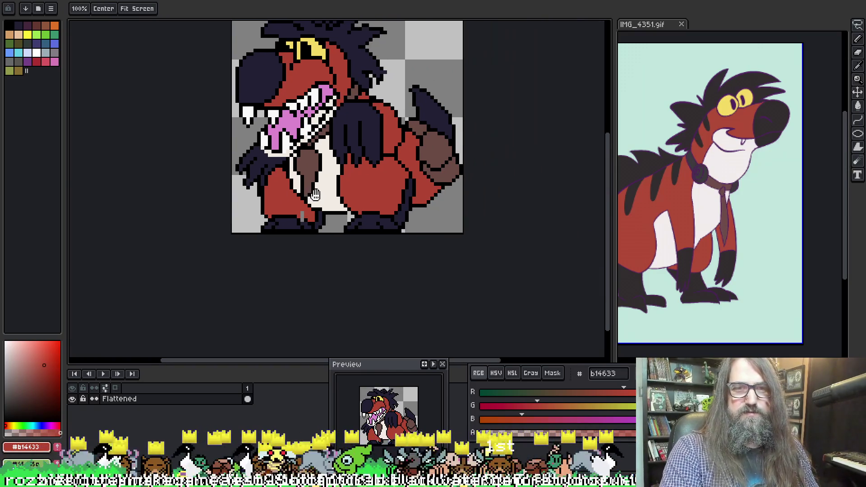
{"action": "mouse_move", "coordinate": [284, 216]}
{"action": "left_mouse_down"}
{"action": "mouse_move", "coordinate": [293, 211]}
{"action": "mouse_move", "coordinate": [303, 224]}
{"action": "left_mouse_up"}
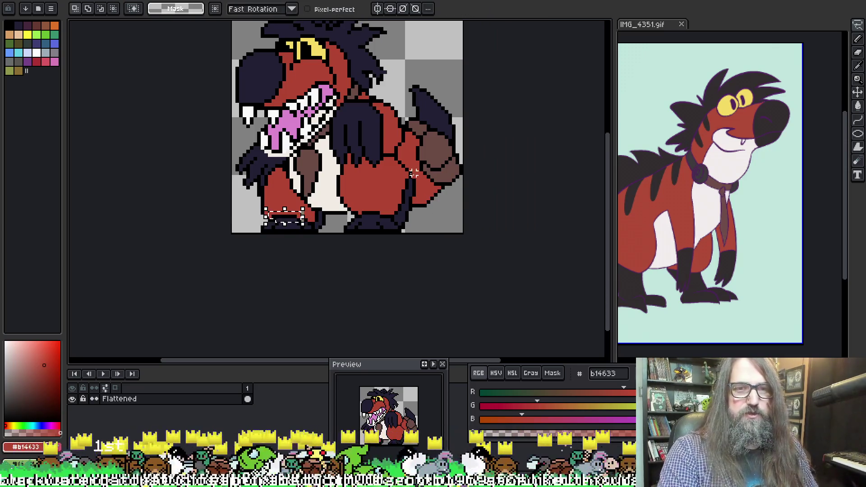
{"action": "scroll", "coordinate": [333, 207], "scroll_direction": "up", "scroll_amount": 2}
{"action": "key", "text": "ctrl+d"}
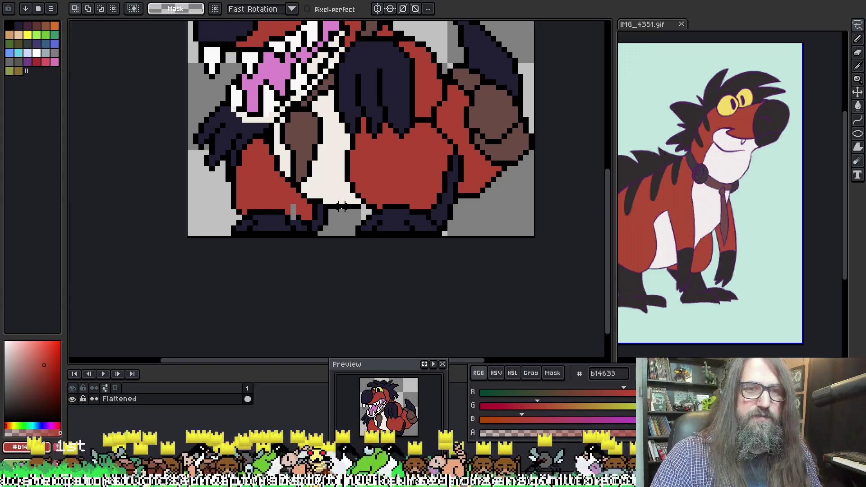
Step: Paint the two leftover grey gap pixels above the front foot b14633 red
{"action": "scroll", "coordinate": [341, 199], "scroll_direction": "up", "scroll_amount": 4}
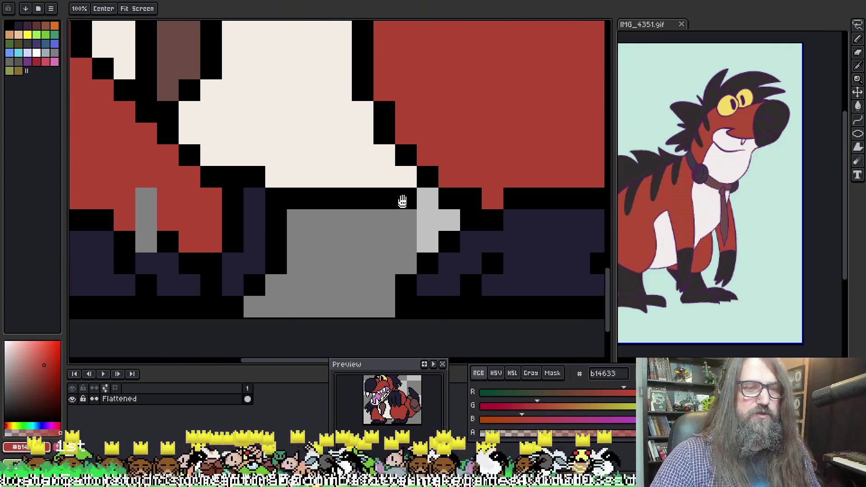
{"action": "scroll", "coordinate": [402, 199], "scroll_direction": "left", "scroll_amount": 5}
{"action": "key", "text": "i"}
{"action": "left_click", "coordinate": [268, 226]}
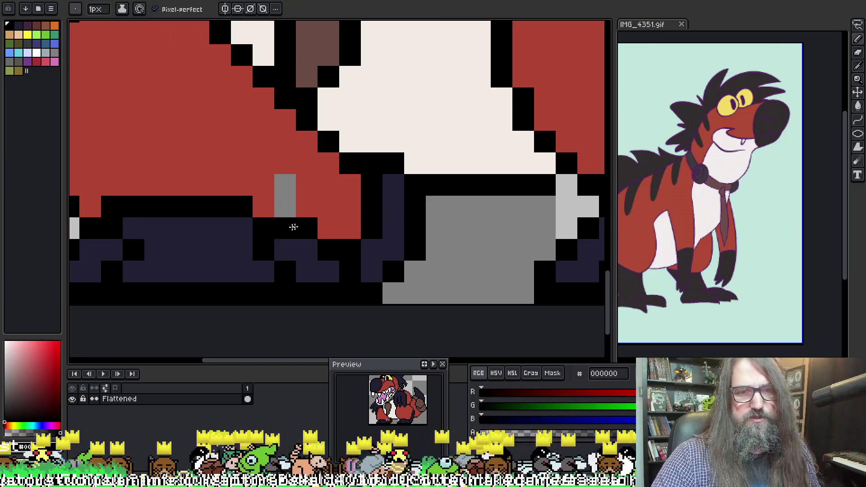
{"action": "left_click", "coordinate": [284, 162], "text": "alt"}
{"action": "left_click_drag", "start_coordinate": [284, 162], "coordinate": [286, 204]}
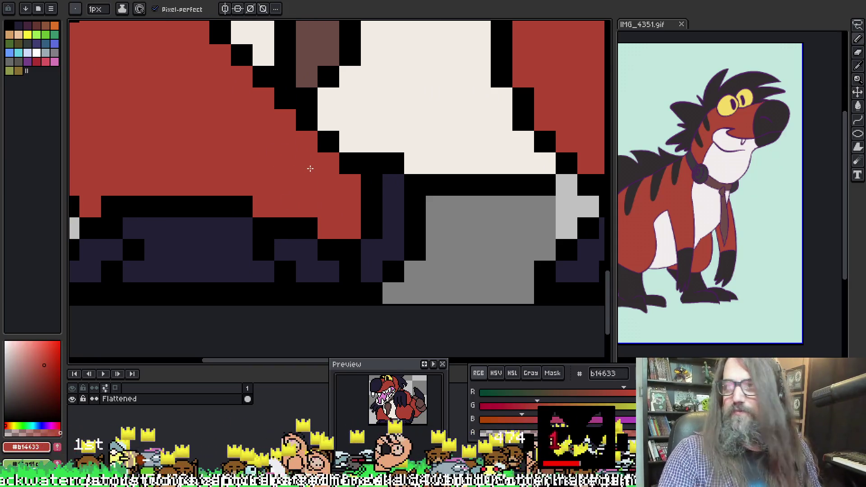
{"action": "scroll", "coordinate": [310, 168], "scroll_direction": "down", "scroll_amount": 8}
{"action": "mouse_move", "coordinate": [387, 158]}
{"action": "left_mouse_down"}
{"action": "mouse_move", "coordinate": [374, 206]}
{"action": "mouse_move", "coordinate": [381, 236]}
{"action": "left_mouse_up"}
{"action": "scroll", "coordinate": [397, 234], "scroll_direction": "up", "scroll_amount": 2}
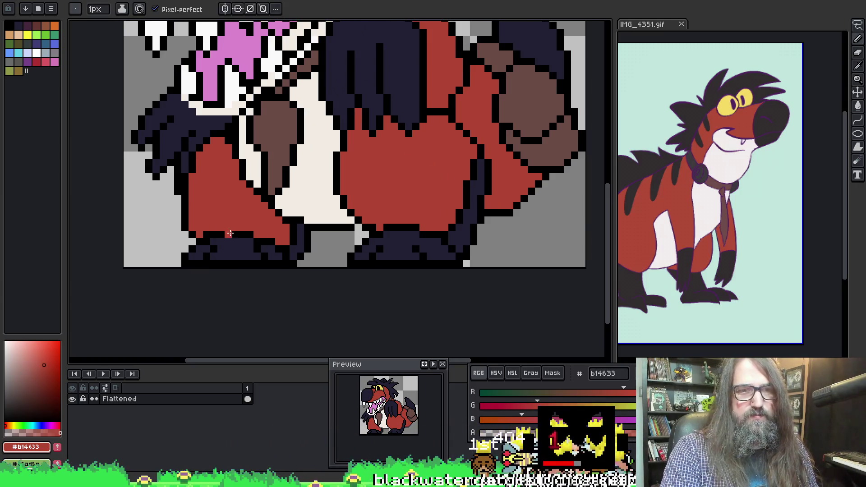
{"action": "scroll", "coordinate": [229, 233], "scroll_direction": "up", "scroll_amount": 2}
{"action": "left_click", "coordinate": [202, 243], "text": "alt"}
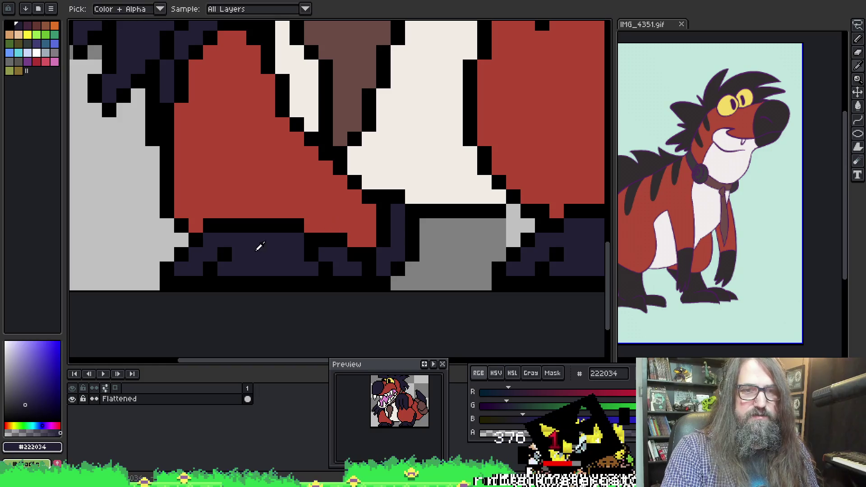
Step: Nudge a 2x2 block of the navy foot left and paint the grey gap navy
{"action": "key", "text": "m"}
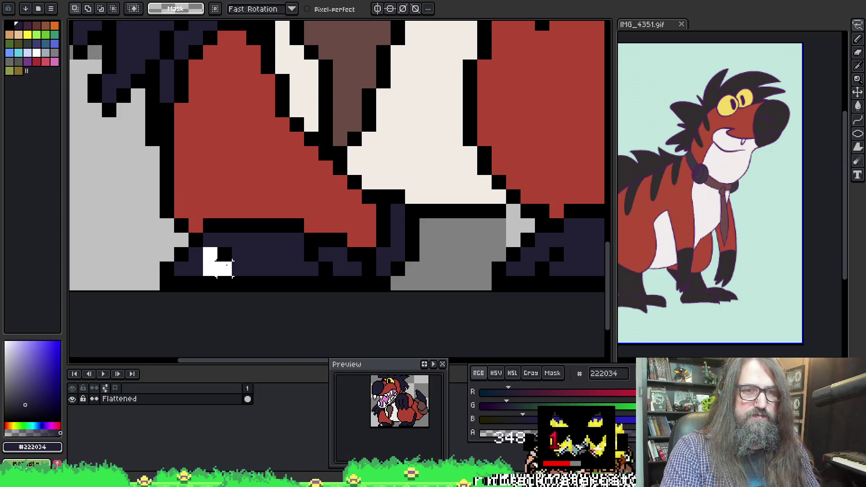
{"action": "left_click_drag", "start_coordinate": [209, 252], "coordinate": [228, 271]}
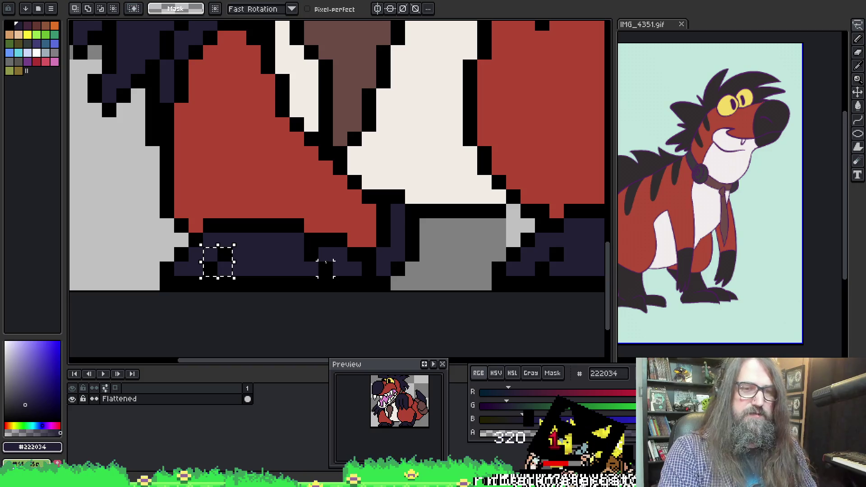
{"action": "key", "text": "Left"}
{"action": "left_click", "coordinate": [282, 258]}
{"action": "key", "text": "i"}
{"action": "key", "text": "b"}
{"action": "mouse_move", "coordinate": [225, 261]}
{"action": "left_mouse_down"}
{"action": "mouse_move", "coordinate": [226, 247]}
{"action": "mouse_move", "coordinate": [226, 270]}
{"action": "left_mouse_up"}
{"action": "scroll", "coordinate": [275, 268], "scroll_direction": "down", "scroll_amount": 4}
{"action": "scroll", "coordinate": [276, 268], "scroll_direction": "up", "scroll_amount": 2}
Step: Fill the remaining grey pixel column at the foot with 222034 navy
{"action": "key", "text": "m"}
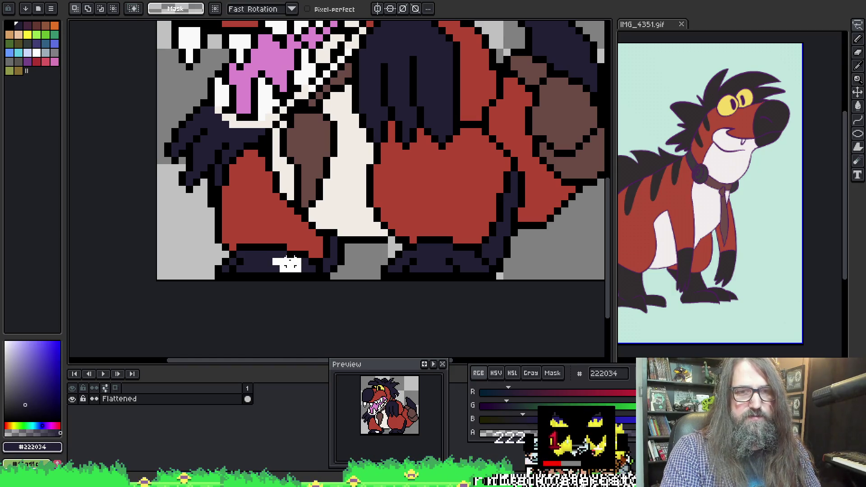
{"action": "scroll", "coordinate": [287, 262], "scroll_direction": "up", "scroll_amount": 2}
{"action": "key", "text": "i"}
{"action": "key", "text": "b"}
{"action": "left_click", "coordinate": [307, 268]}
{"action": "scroll", "coordinate": [361, 266], "scroll_direction": "down", "scroll_amount": 3}
{"action": "key", "text": "w"}
{"action": "scroll", "coordinate": [406, 261], "scroll_direction": "up", "scroll_amount": 3}
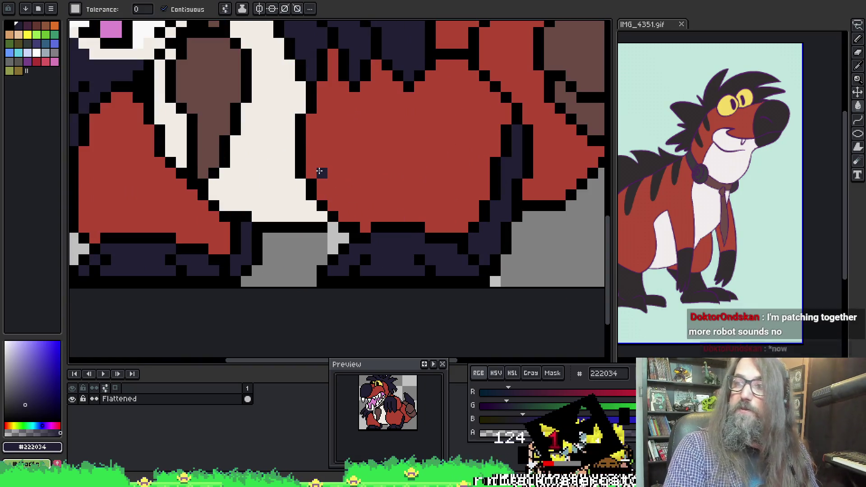
{"action": "scroll", "coordinate": [343, 106], "scroll_direction": "down", "scroll_amount": 3}
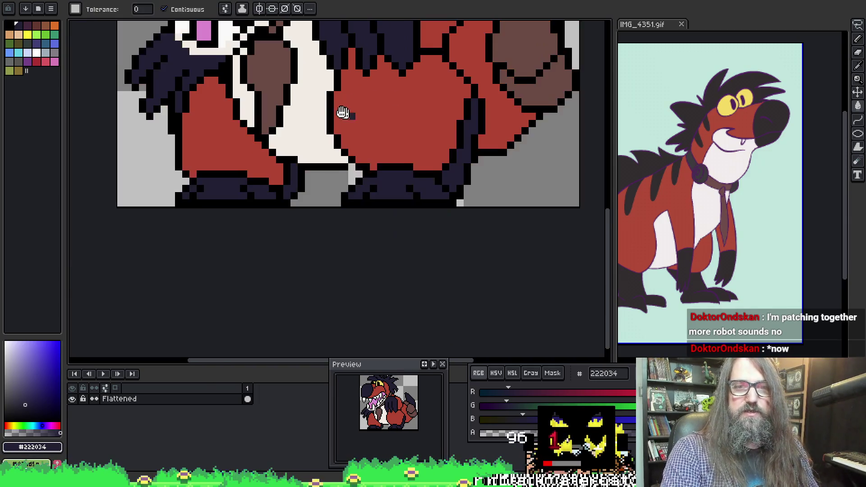
{"action": "scroll", "coordinate": [320, 228], "scroll_direction": "up", "scroll_amount": 3}
{"action": "key", "text": "b"}
{"action": "scroll", "coordinate": [321, 244], "scroll_direction": "down", "scroll_amount": 2}
{"action": "scroll", "coordinate": [311, 247], "scroll_direction": "up", "scroll_amount": 2}
{"action": "key", "text": "i"}
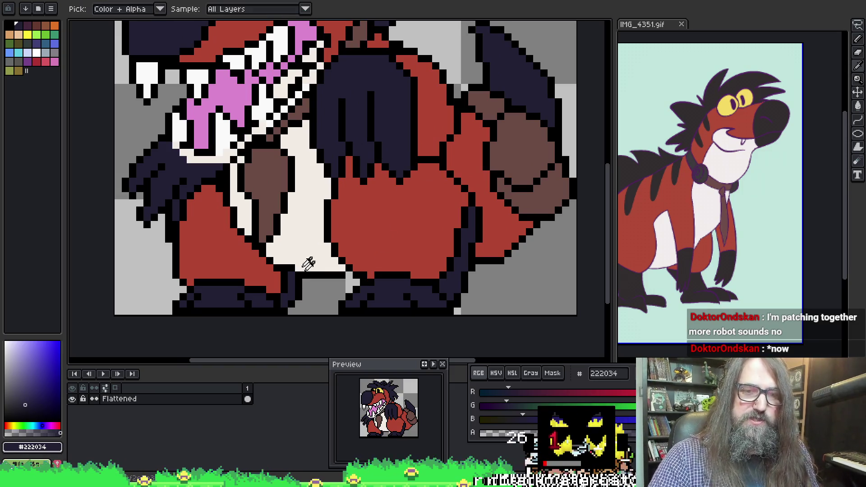
{"action": "left_click", "coordinate": [323, 269]}
{"action": "key", "text": "b"}
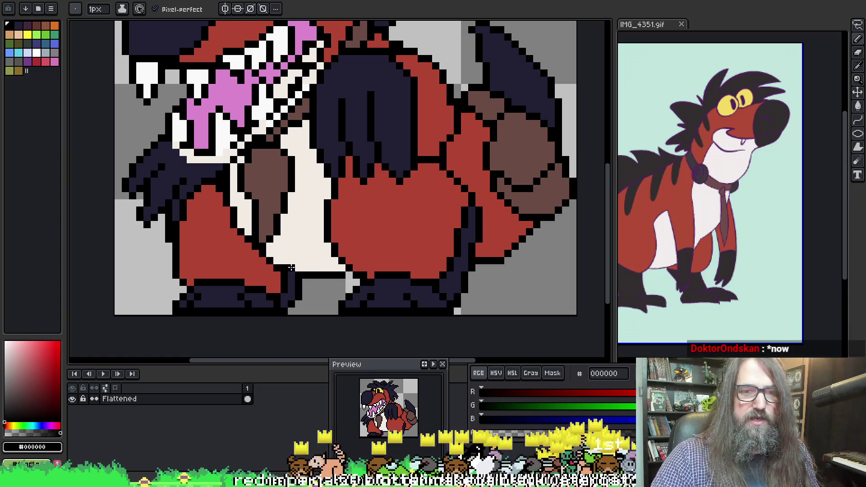
Step: Add dark outline pixels between the feet and along the belly's lower edge
{"action": "left_click_drag", "start_coordinate": [308, 281], "coordinate": [350, 289]}
{"action": "mouse_move", "coordinate": [474, 276]}
{"action": "left_mouse_down"}
{"action": "mouse_move", "coordinate": [496, 266]}
{"action": "mouse_move", "coordinate": [502, 248]}
{"action": "left_mouse_up"}
{"action": "left_click", "coordinate": [481, 258], "text": "alt"}
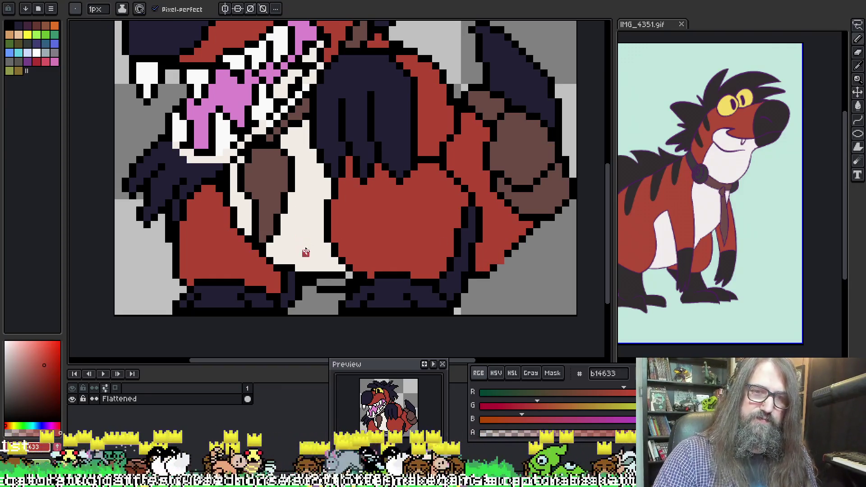
{"action": "left_click", "coordinate": [324, 271], "text": "alt"}
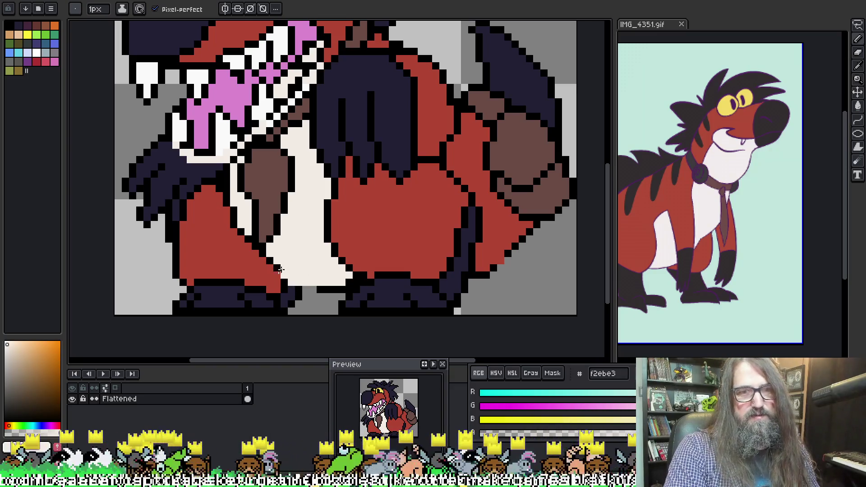
{"action": "key", "text": "i"}
{"action": "left_click", "coordinate": [272, 260]}
{"action": "key", "text": "b"}
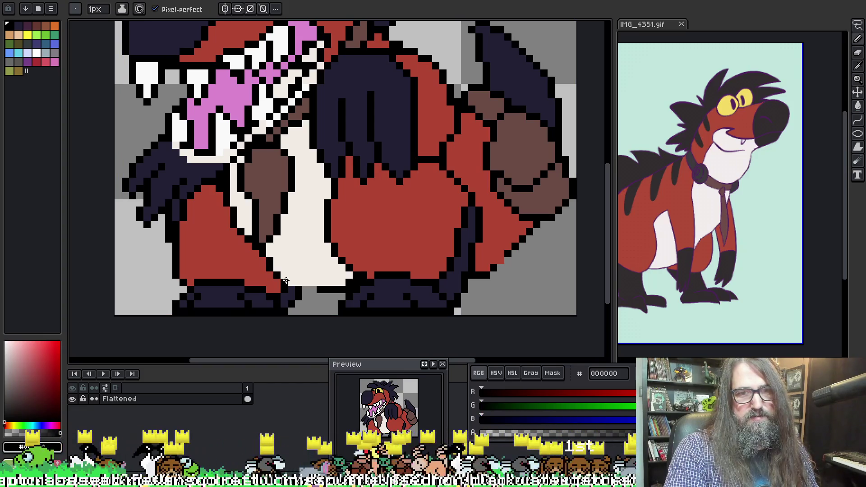
Step: Try a cream fill on the dark pixels at the belly bottom, then undo it
{"action": "scroll", "coordinate": [321, 268], "scroll_direction": "down", "scroll_amount": 1}
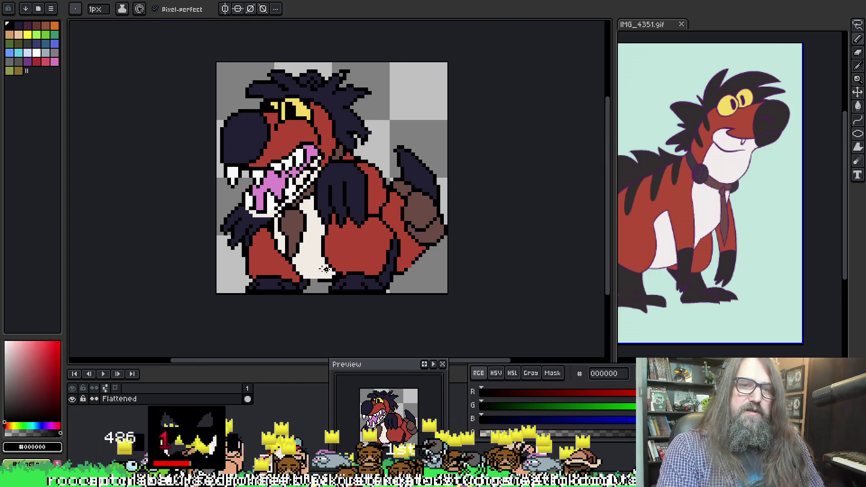
{"action": "scroll", "coordinate": [311, 282], "scroll_direction": "up", "scroll_amount": 1}
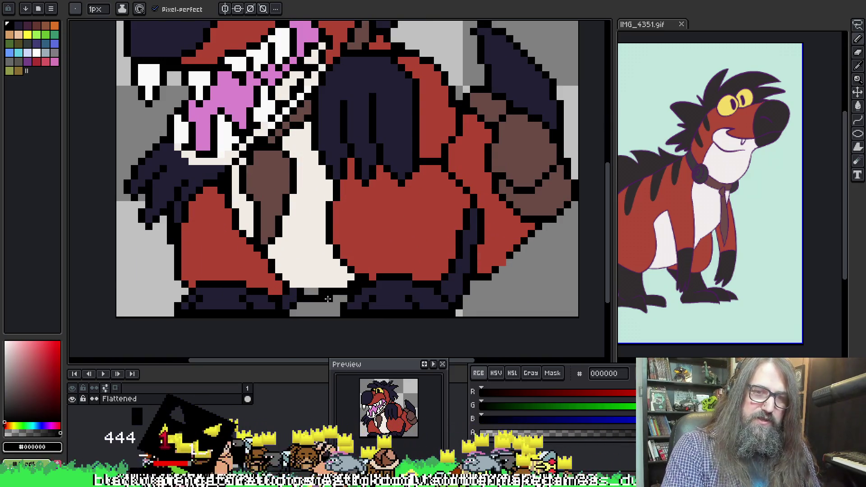
{"action": "left_click", "coordinate": [314, 292], "text": "alt"}
{"action": "left_click", "coordinate": [301, 285], "text": "alt"}
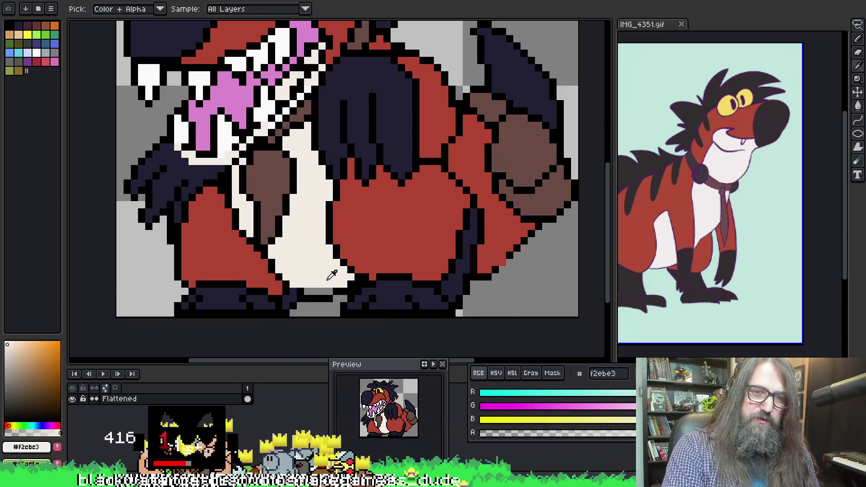
{"action": "left_click", "coordinate": [301, 291]}
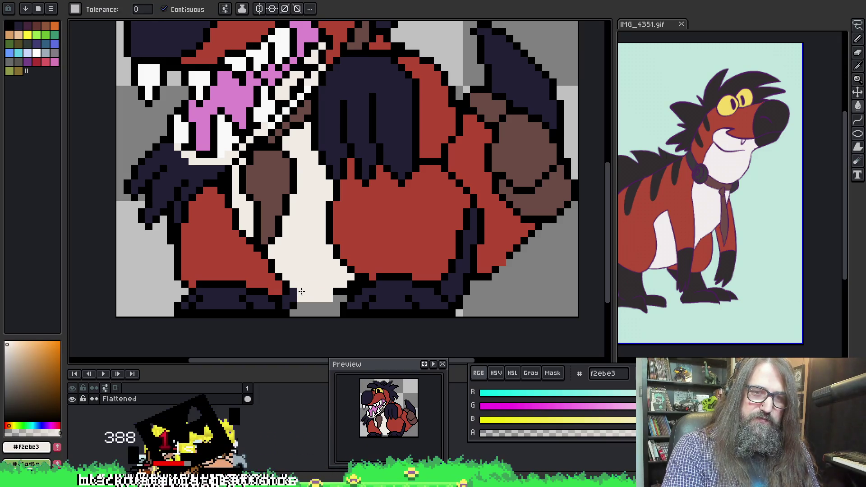
{"action": "key", "text": "ctrl+z"}
{"action": "key", "text": "b"}
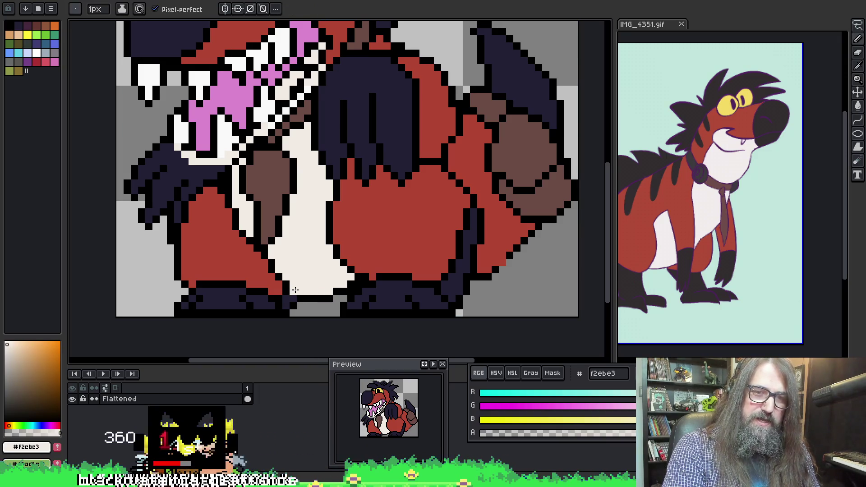
{"action": "left_click", "coordinate": [294, 291], "text": "alt"}
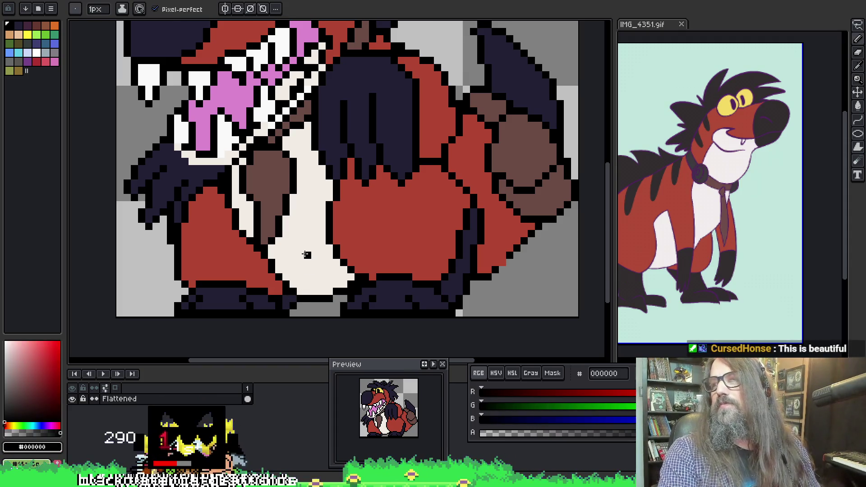
Step: Paint cream over the old diagonal belly outline and its stray pixels
{"action": "scroll", "coordinate": [298, 275], "scroll_direction": "up", "scroll_amount": 2}
{"action": "left_click", "coordinate": [286, 307], "text": "alt"}
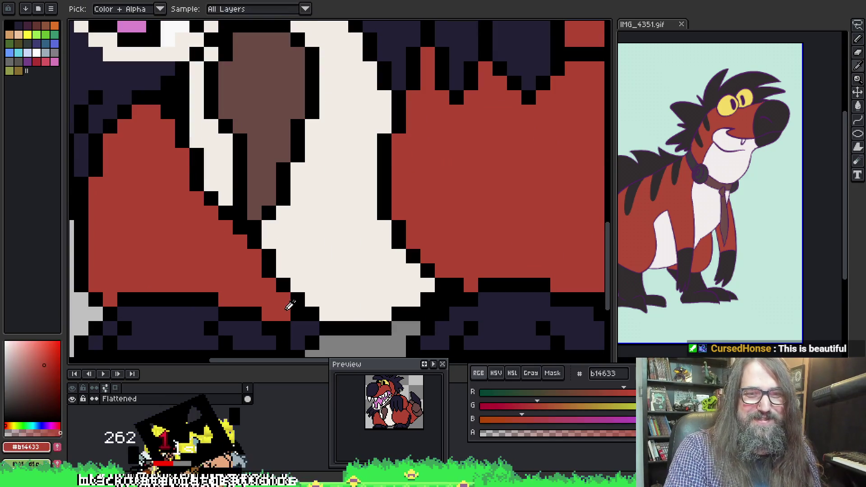
{"action": "scroll", "coordinate": [354, 240], "scroll_direction": "down", "scroll_amount": 1}
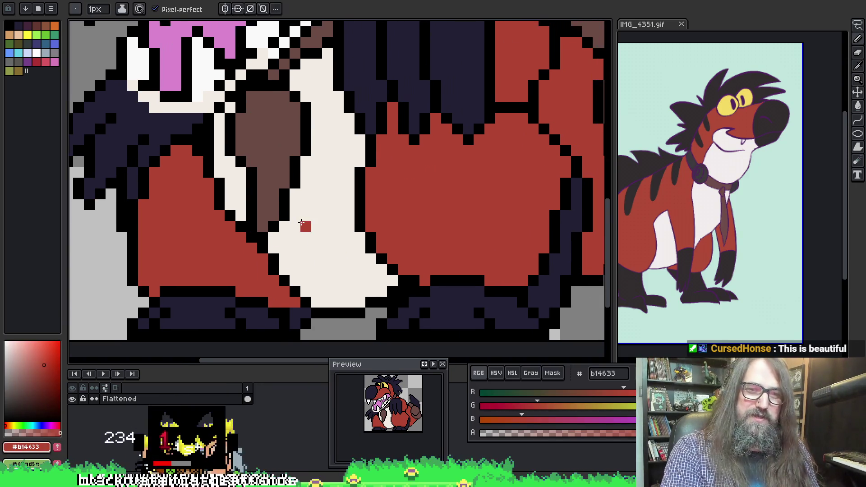
{"action": "scroll", "coordinate": [301, 223], "scroll_direction": "down", "scroll_amount": 2}
{"action": "scroll", "coordinate": [334, 180], "scroll_direction": "up", "scroll_amount": 2}
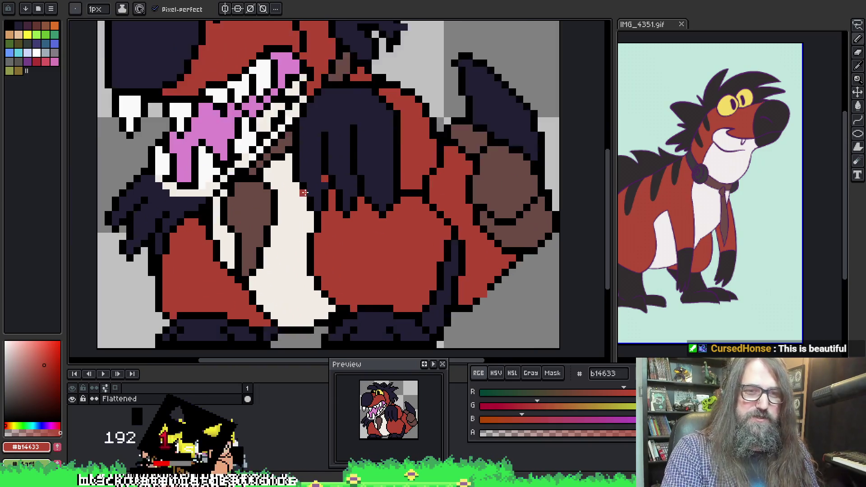
{"action": "scroll", "coordinate": [305, 193], "scroll_direction": "up", "scroll_amount": 1}
{"action": "scroll", "coordinate": [226, 139], "scroll_direction": "down", "scroll_amount": 3}
{"action": "scroll", "coordinate": [309, 116], "scroll_direction": "up", "scroll_amount": 1}
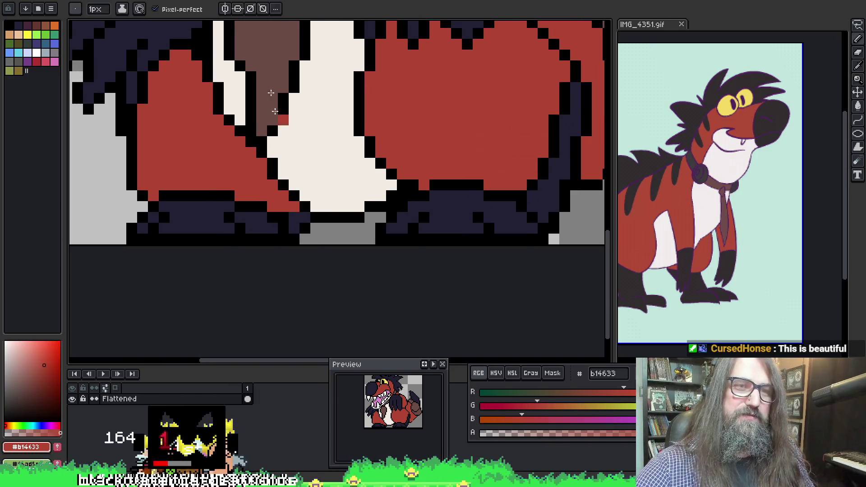
{"action": "left_click", "coordinate": [300, 126], "text": "alt"}
{"action": "left_click_drag", "start_coordinate": [240, 130], "coordinate": [285, 186]}
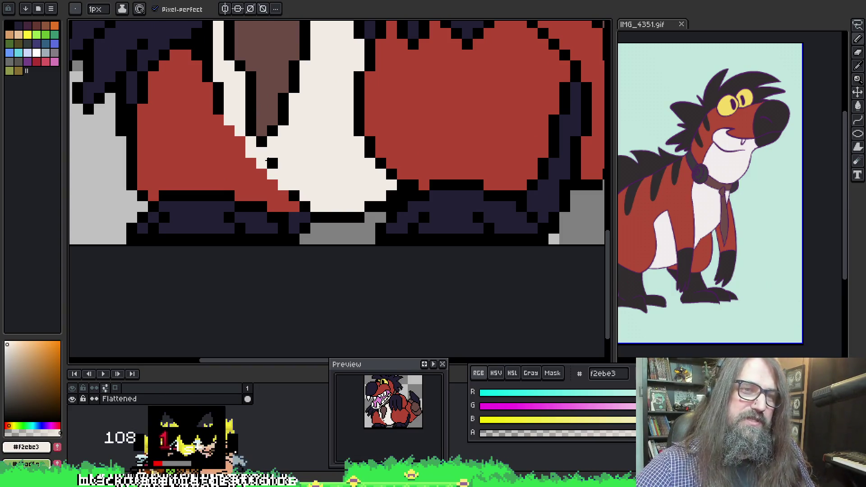
{"action": "left_click", "coordinate": [272, 163]}
{"action": "left_click", "coordinate": [240, 141]}
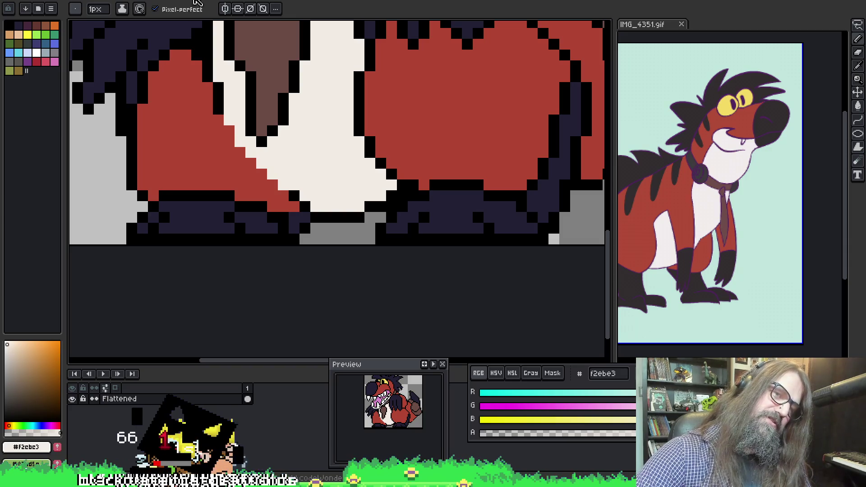
Step: Redraw a clean diagonal black outline along the red/cream edge near the brown patch
{"action": "left_click", "coordinate": [229, 110], "text": "alt"}
{"action": "left_click", "coordinate": [219, 120]}
{"action": "left_click", "coordinate": [229, 131]}
{"action": "left_click", "coordinate": [240, 141]}
{"action": "left_click_drag", "start_coordinate": [240, 149], "coordinate": [284, 196]}
{"action": "left_click", "coordinate": [261, 139]}
{"action": "left_click", "coordinate": [251, 141], "text": "alt"}
{"action": "left_click", "coordinate": [240, 141]}
{"action": "left_click", "coordinate": [229, 131], "text": "alt"}
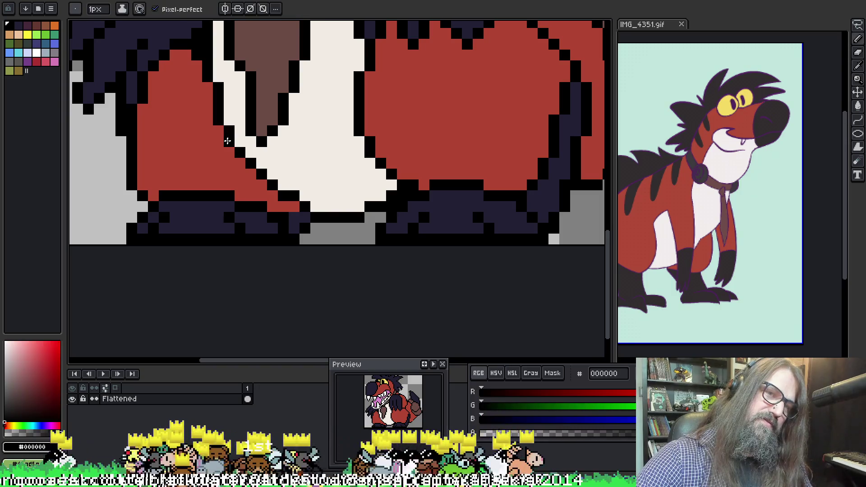
Step: Zoom out to view the whole hyena sprite
{"action": "scroll", "coordinate": [341, 44], "scroll_direction": "down", "scroll_amount": 3}
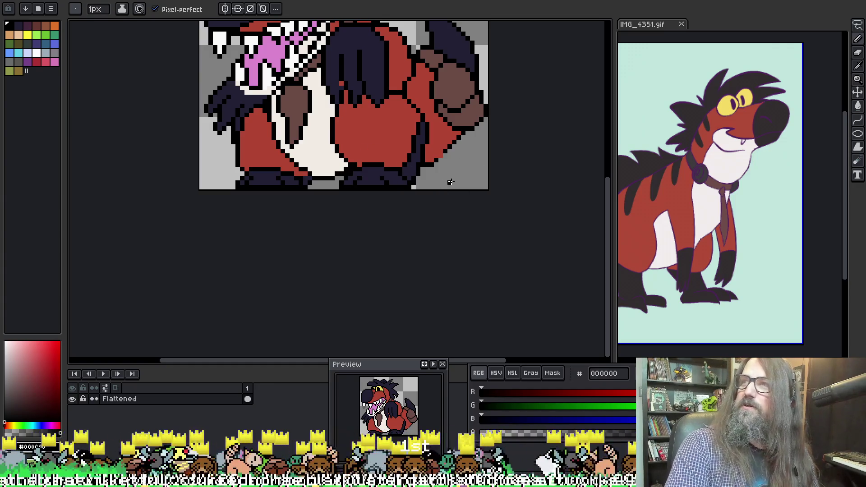
{"action": "mouse_move", "coordinate": [457, 170]}
{"action": "left_mouse_down"}
{"action": "mouse_move", "coordinate": [338, 218]}
{"action": "mouse_move", "coordinate": [369, 236]}
{"action": "left_mouse_up"}
{"action": "scroll", "coordinate": [371, 222], "scroll_direction": "down", "scroll_amount": 2}
{"action": "scroll", "coordinate": [371, 222], "scroll_direction": "up", "scroll_amount": 1}
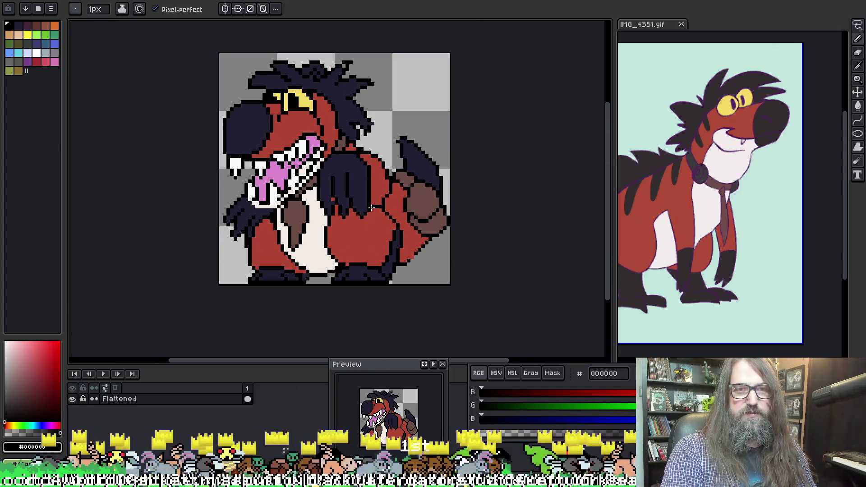
Step: Extend the pink interior of the hyena's open mouth
{"action": "scroll", "coordinate": [324, 159], "scroll_direction": "up", "scroll_amount": 2}
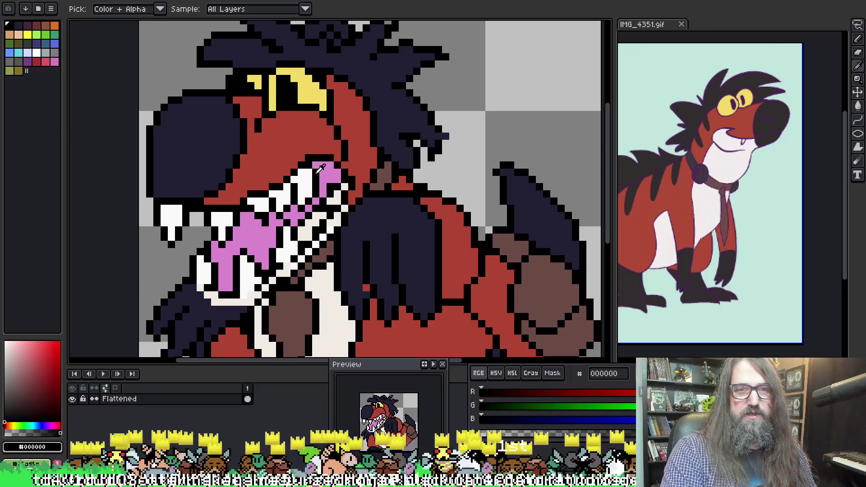
{"action": "left_click", "coordinate": [315, 165], "text": "alt"}
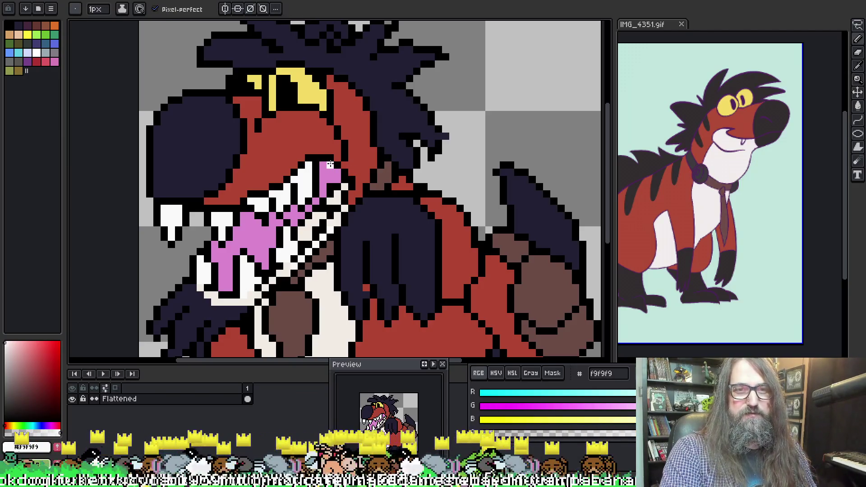
{"action": "left_click", "coordinate": [330, 185], "text": "alt"}
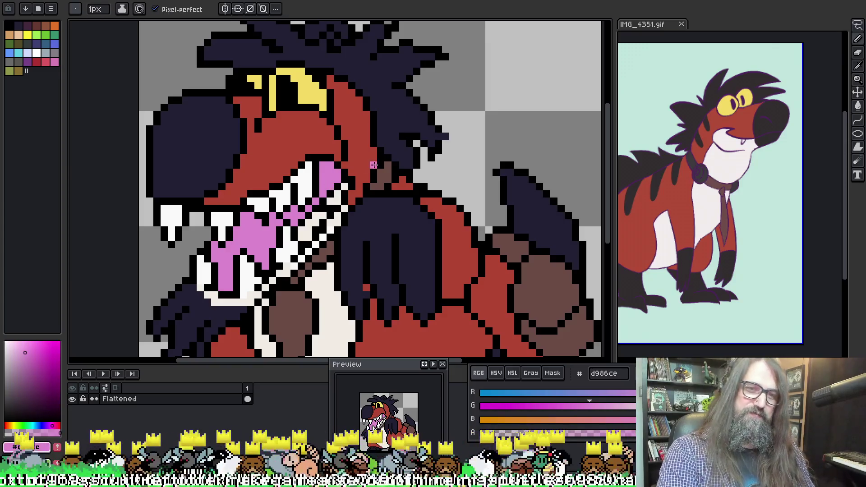
{"action": "scroll", "coordinate": [317, 223], "scroll_direction": "up", "scroll_amount": 2}
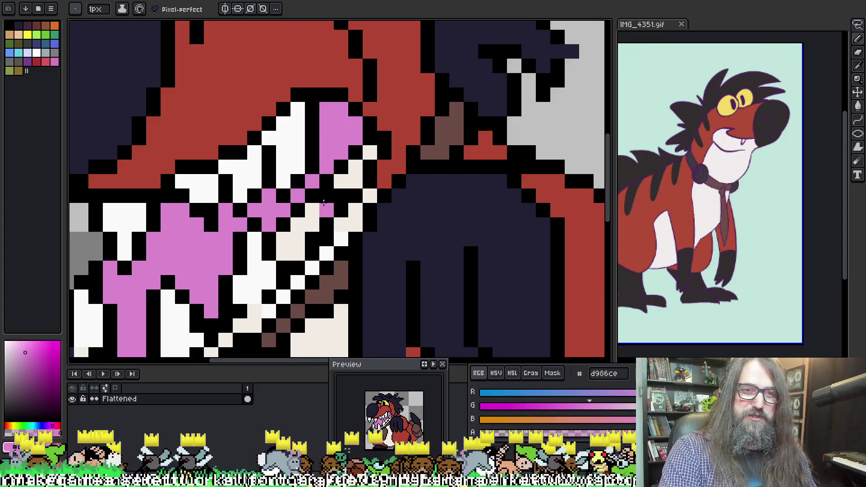
{"action": "key", "text": "alt"}
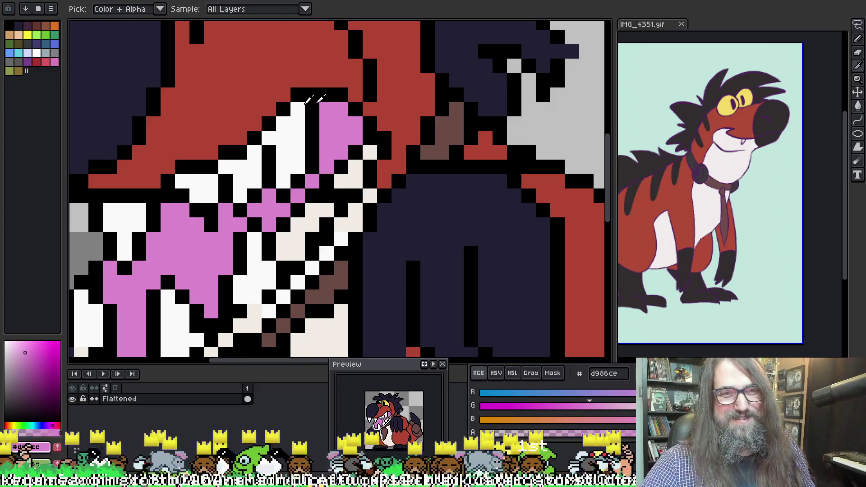
{"action": "mouse_move", "coordinate": [288, 225]}
{"action": "left_mouse_down"}
{"action": "mouse_move", "coordinate": [297, 212]}
{"action": "mouse_move", "coordinate": [284, 239]}
{"action": "mouse_move", "coordinate": [288, 256]}
{"action": "mouse_move", "coordinate": [321, 192]}
{"action": "mouse_move", "coordinate": [324, 206]}
{"action": "left_mouse_up"}
Step: Add black outline pixels inside the mouth and paint one cream cell beside it
{"action": "left_click", "coordinate": [340, 167], "text": "alt"}
{"action": "left_click_drag", "start_coordinate": [331, 199], "coordinate": [347, 171]}
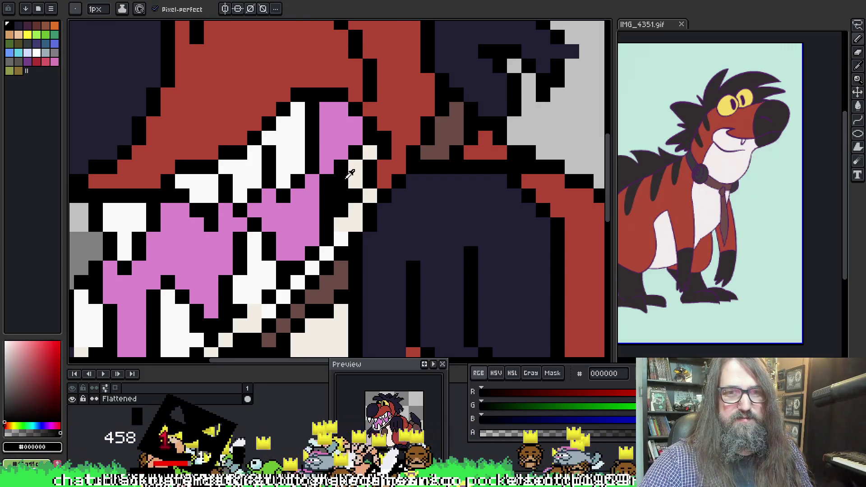
{"action": "left_click", "coordinate": [370, 196], "text": "alt"}
{"action": "left_click", "coordinate": [341, 194]}
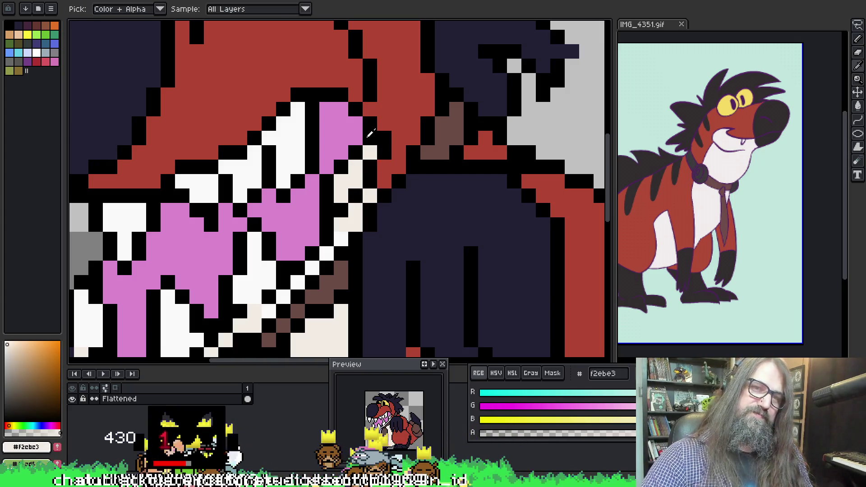
{"action": "left_click", "coordinate": [384, 148], "text": "alt"}
{"action": "left_click", "coordinate": [362, 169], "text": "alt"}
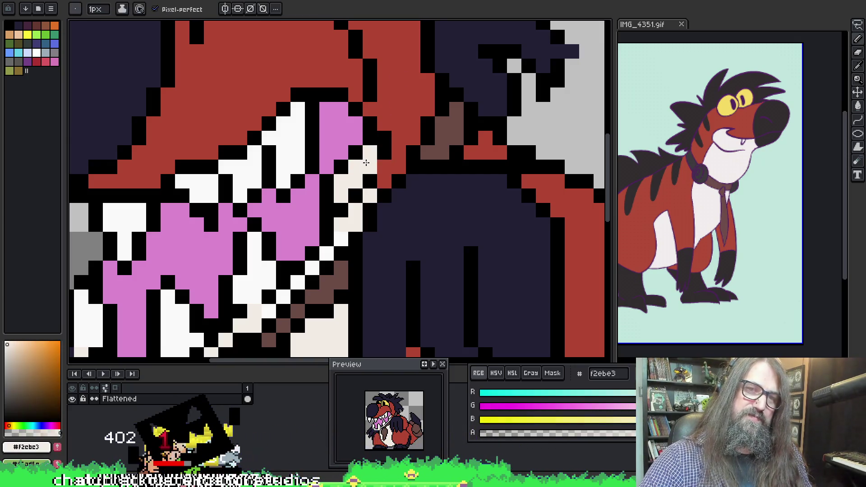
Step: Recentre the sprite and compare it against the reference image document
{"action": "scroll", "coordinate": [362, 145], "scroll_direction": "down", "scroll_amount": 2}
{"action": "scroll", "coordinate": [362, 145], "scroll_direction": "down", "scroll_amount": 3}
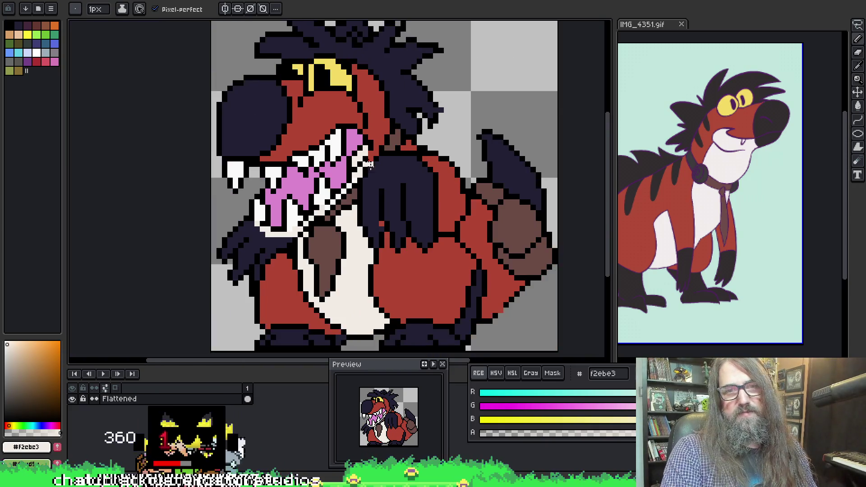
{"action": "left_click_drag", "start_coordinate": [374, 266], "coordinate": [358, 245]}
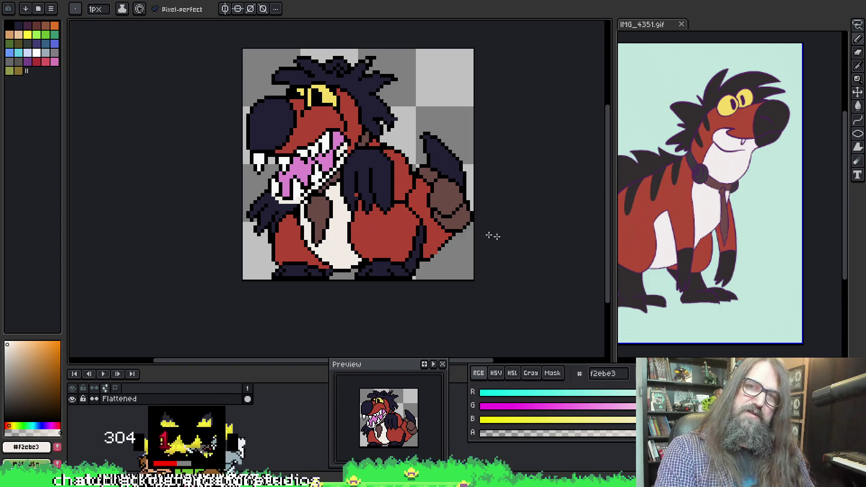
{"action": "scroll", "coordinate": [357, 153], "scroll_direction": "up", "scroll_amount": 4}
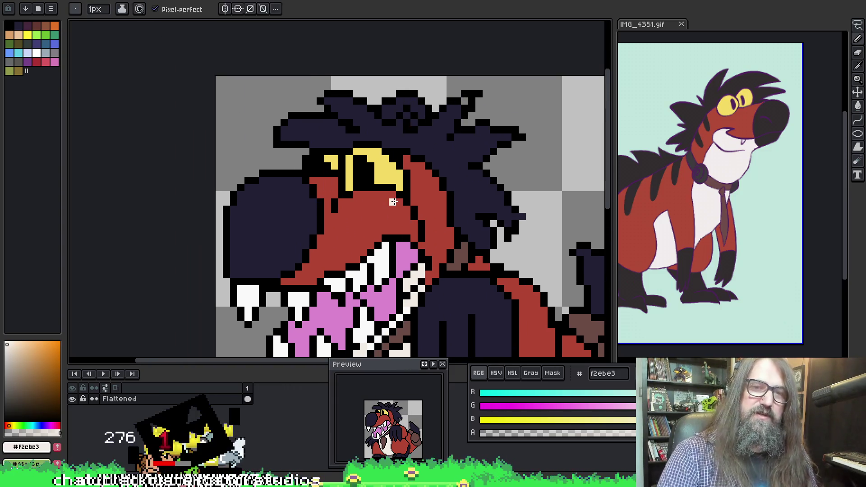
{"action": "left_click", "coordinate": [346, 178]}
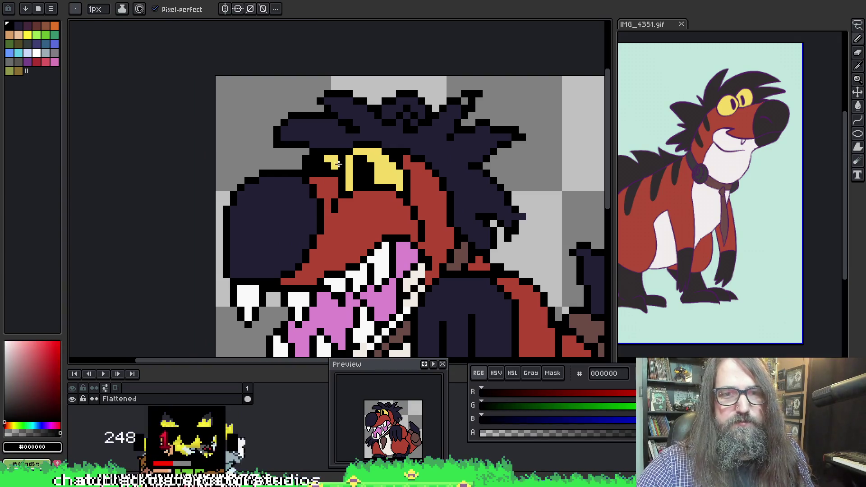
{"action": "left_click", "coordinate": [348, 178], "text": "alt"}
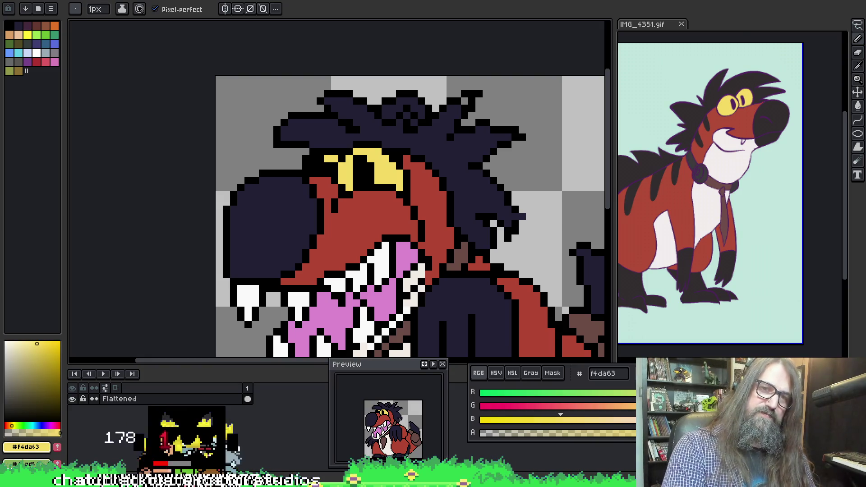
{"action": "scroll", "coordinate": [384, 111], "scroll_direction": "down", "scroll_amount": 3}
{"action": "left_click", "coordinate": [693, 191]}
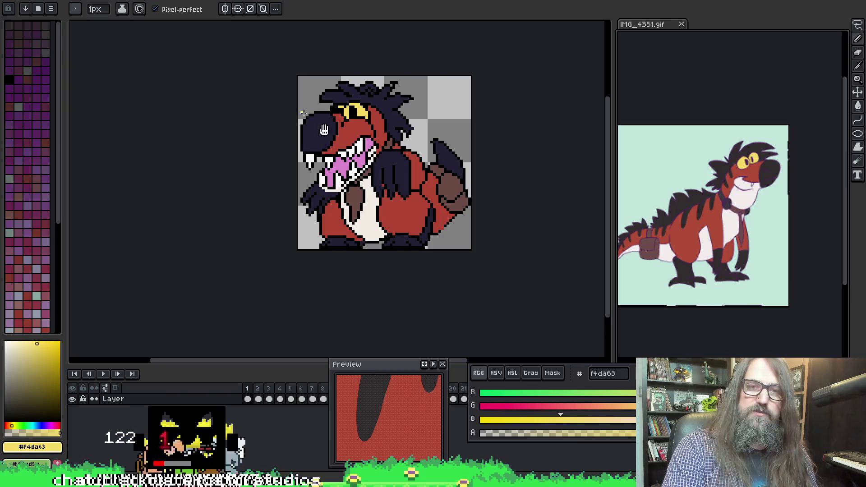
{"action": "left_click", "coordinate": [253, 147]}
{"action": "scroll", "coordinate": [311, 165], "scroll_direction": "up", "scroll_amount": 4}
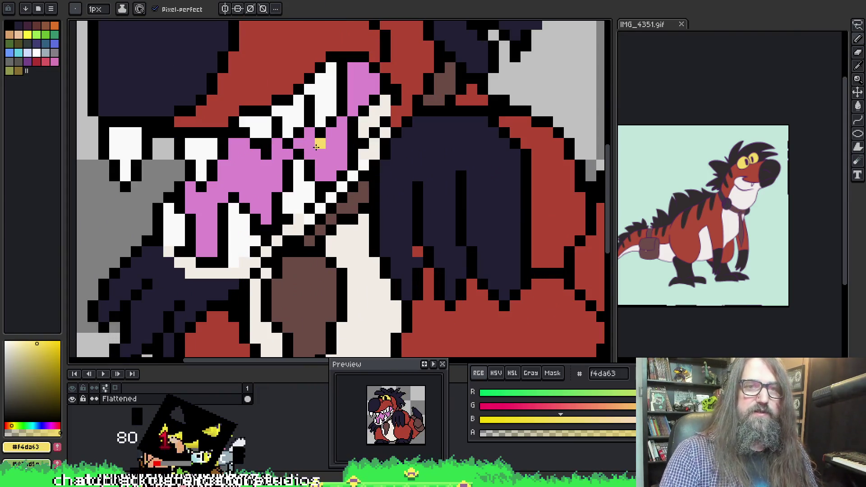
Step: Paint black outline pixels on the mouth and sample the tongue's pink
{"action": "left_click", "coordinate": [308, 98], "text": "alt"}
{"action": "left_click", "coordinate": [309, 97]}
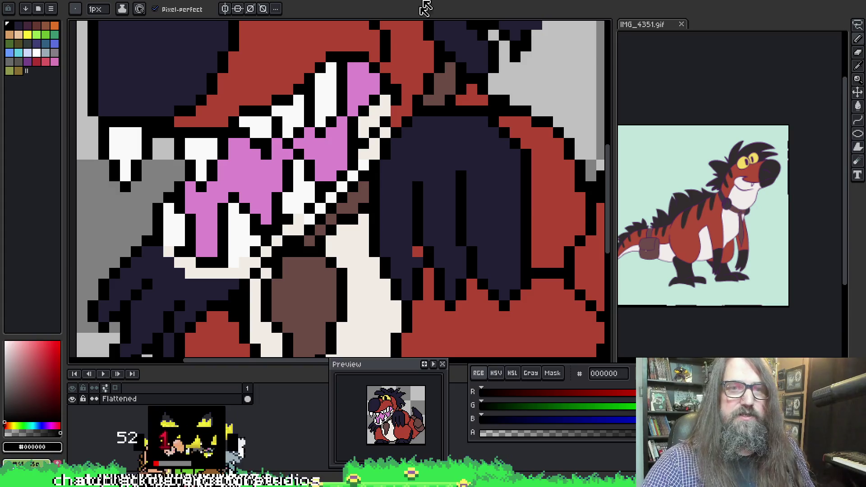
{"action": "left_click_drag", "start_coordinate": [326, 225], "coordinate": [350, 250]}
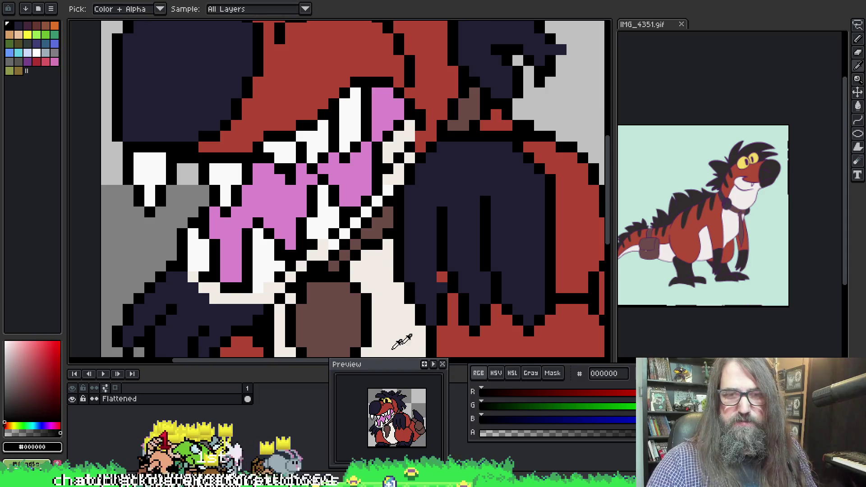
{"action": "left_click", "coordinate": [266, 192], "text": "alt"}
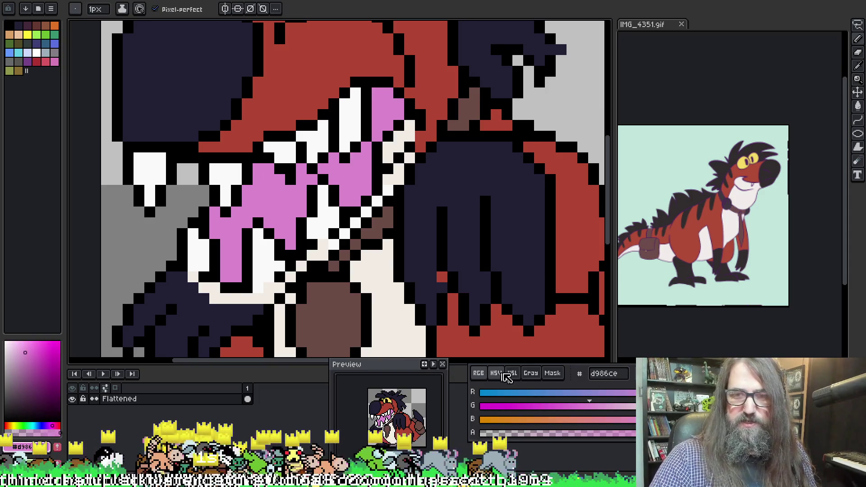
Step: In HSV sliders, raise saturation and lower value to turn the tongue pink into magenta #ba4992
{"action": "left_click", "coordinate": [512, 373]}
{"action": "left_click", "coordinate": [496, 373]}
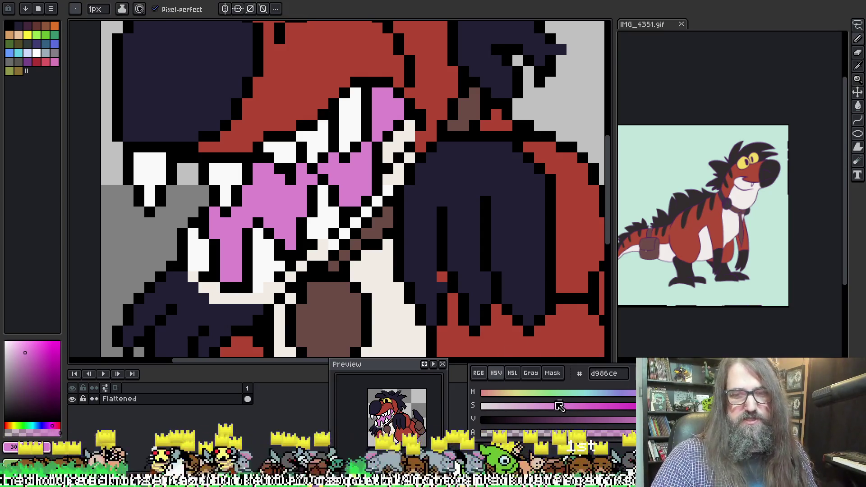
{"action": "mouse_move", "coordinate": [559, 406]}
{"action": "left_mouse_down"}
{"action": "mouse_move", "coordinate": [607, 406]}
{"action": "mouse_move", "coordinate": [577, 420]}
{"action": "mouse_move", "coordinate": [650, 420]}
{"action": "left_mouse_up"}
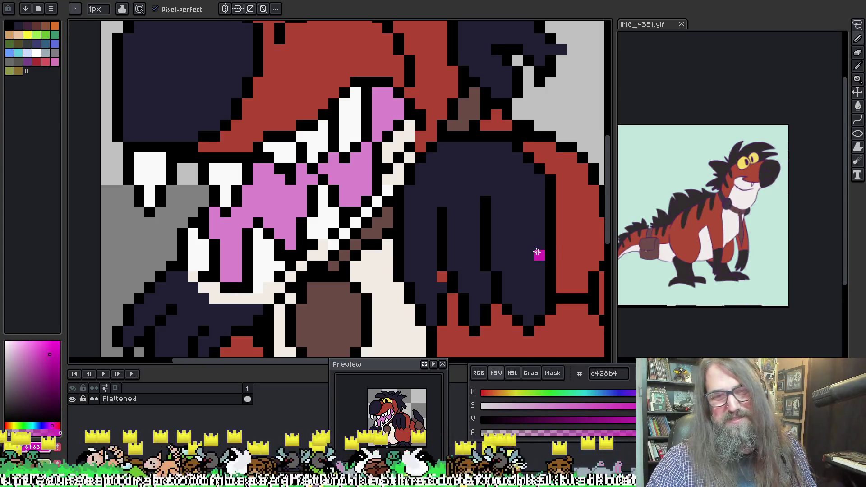
{"action": "key", "text": "i"}
{"action": "left_click", "coordinate": [367, 166]}
{"action": "key", "text": "b"}
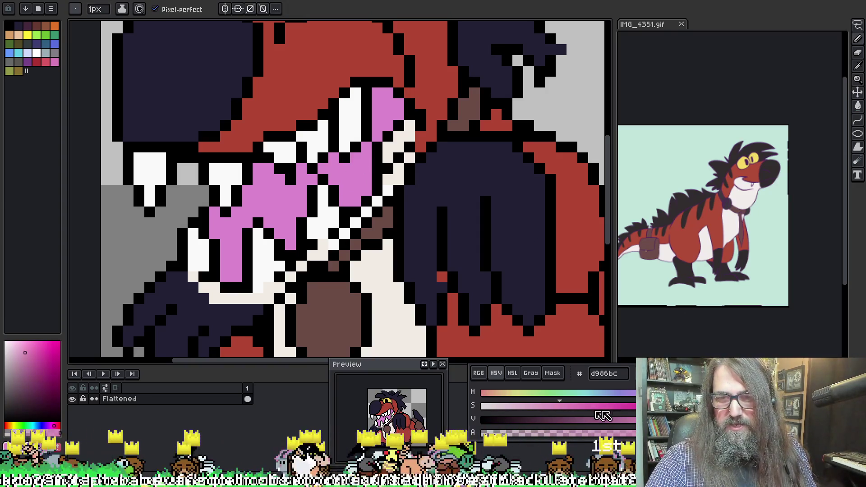
{"action": "left_click_drag", "start_coordinate": [565, 408], "coordinate": [588, 407]}
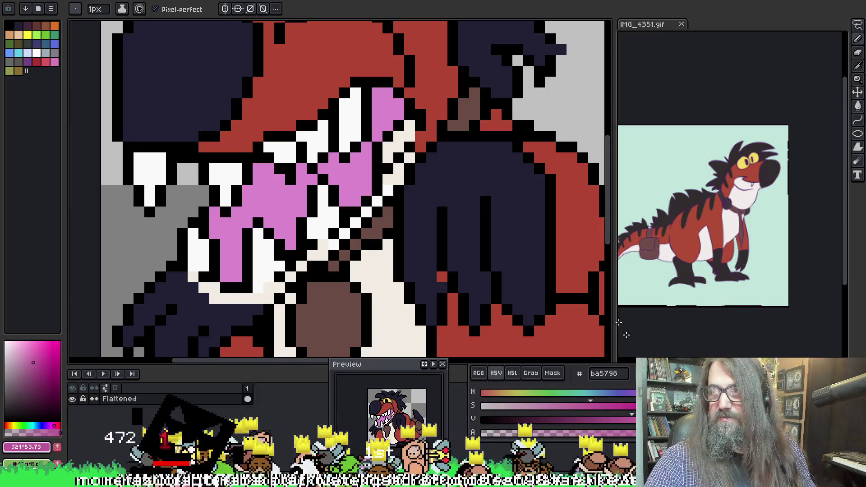
{"action": "left_click_drag", "start_coordinate": [598, 407], "coordinate": [616, 407]}
Step: Undo a trial magenta bucket fill on the tongue and pencil dark magenta pixels instead
{"action": "key", "text": "g"}
{"action": "left_click", "coordinate": [228, 264]}
{"action": "key", "text": "ctrl+z"}
{"action": "key", "text": "v"}
{"action": "key", "text": "b"}
{"action": "left_click", "coordinate": [225, 255]}
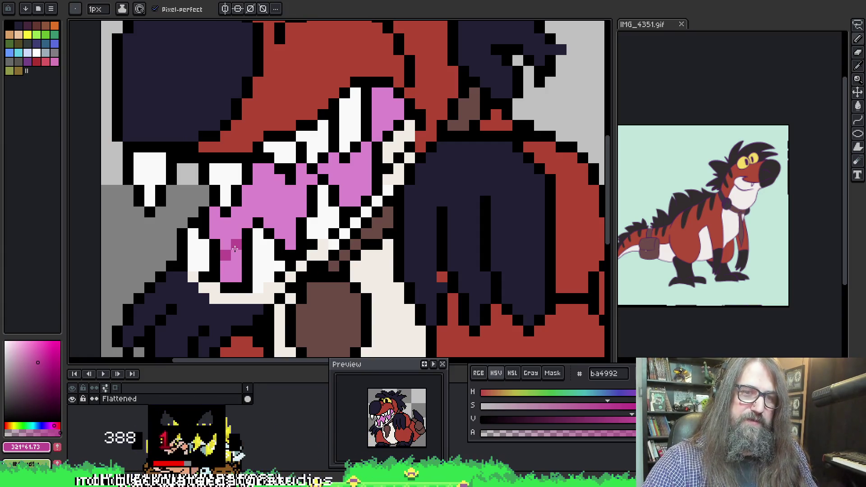
{"action": "mouse_move", "coordinate": [232, 258]}
{"action": "left_mouse_down"}
{"action": "mouse_move", "coordinate": [226, 278]}
{"action": "mouse_move", "coordinate": [236, 260]}
{"action": "left_mouse_up"}
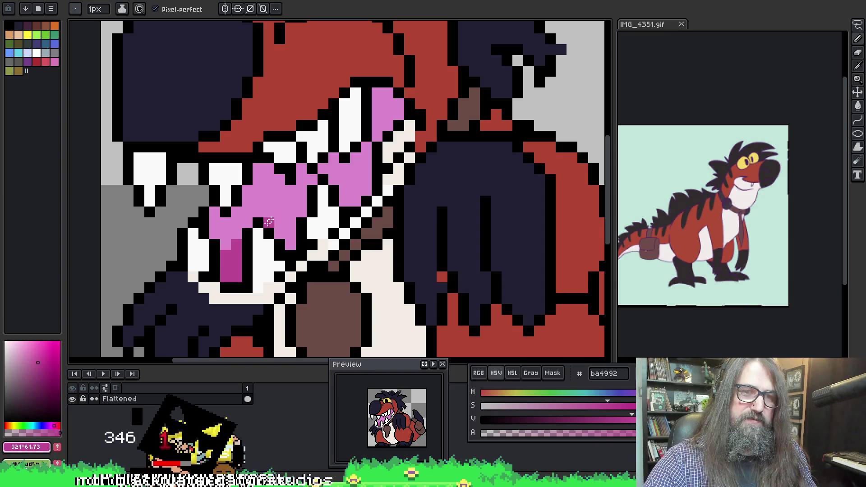
Step: Add diagonal magenta shading strokes and restore a light pink highlight pixel
{"action": "mouse_move", "coordinate": [267, 221]}
{"action": "left_mouse_down"}
{"action": "mouse_move", "coordinate": [302, 181]}
{"action": "mouse_move", "coordinate": [279, 232]}
{"action": "mouse_move", "coordinate": [289, 218]}
{"action": "mouse_move", "coordinate": [289, 240]}
{"action": "left_mouse_up"}
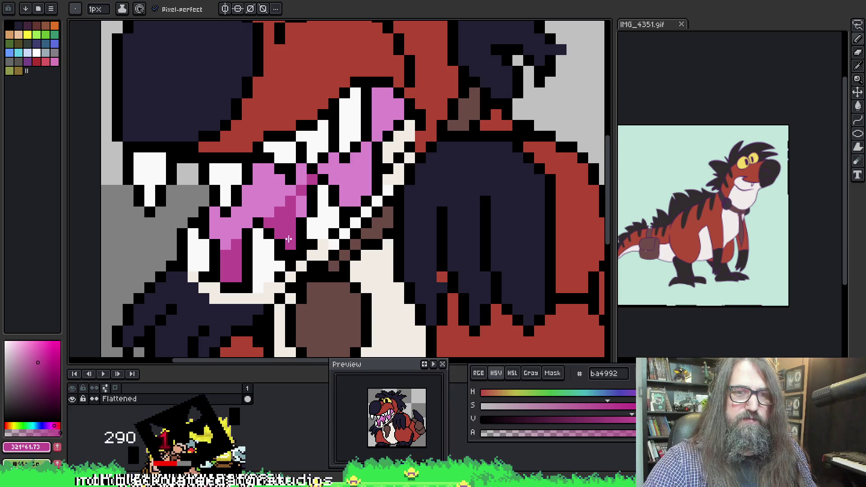
{"action": "mouse_move", "coordinate": [345, 167]}
{"action": "left_mouse_down"}
{"action": "mouse_move", "coordinate": [325, 168]}
{"action": "mouse_move", "coordinate": [331, 164]}
{"action": "mouse_move", "coordinate": [351, 198]}
{"action": "mouse_move", "coordinate": [366, 147]}
{"action": "mouse_move", "coordinate": [366, 193]}
{"action": "left_mouse_up"}
{"action": "key", "text": "space"}
{"action": "left_click_drag", "start_coordinate": [398, 138], "coordinate": [393, 160]}
{"action": "mouse_move", "coordinate": [371, 131]}
{"action": "left_mouse_down"}
{"action": "mouse_move", "coordinate": [372, 112]}
{"action": "mouse_move", "coordinate": [382, 117]}
{"action": "mouse_move", "coordinate": [382, 149]}
{"action": "mouse_move", "coordinate": [392, 136]}
{"action": "mouse_move", "coordinate": [374, 121]}
{"action": "left_mouse_up"}
{"action": "left_click", "coordinate": [267, 226], "text": "alt"}
{"action": "left_click", "coordinate": [379, 125]}
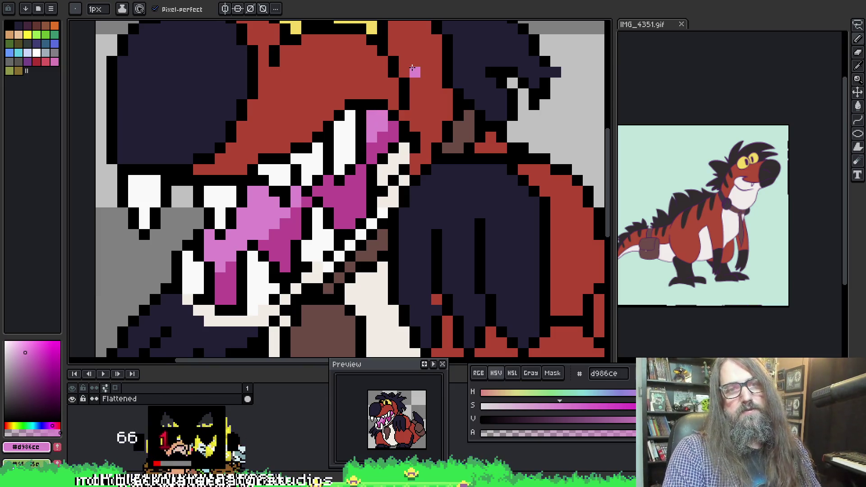
Step: Sample the dark magenta and paint more shading across the tongue
{"action": "scroll", "coordinate": [335, 165], "scroll_direction": "down", "scroll_amount": 3}
{"action": "scroll", "coordinate": [367, 132], "scroll_direction": "up", "scroll_amount": 3}
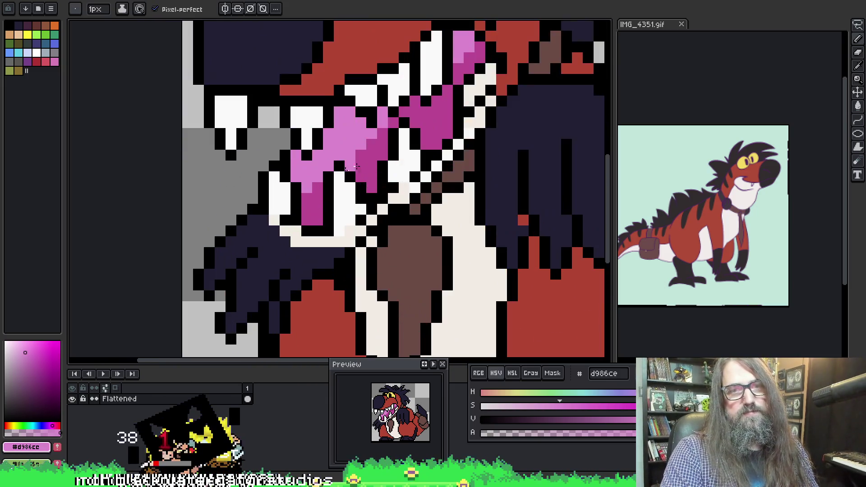
{"action": "key", "text": "alt"}
{"action": "left_click", "coordinate": [376, 128]}
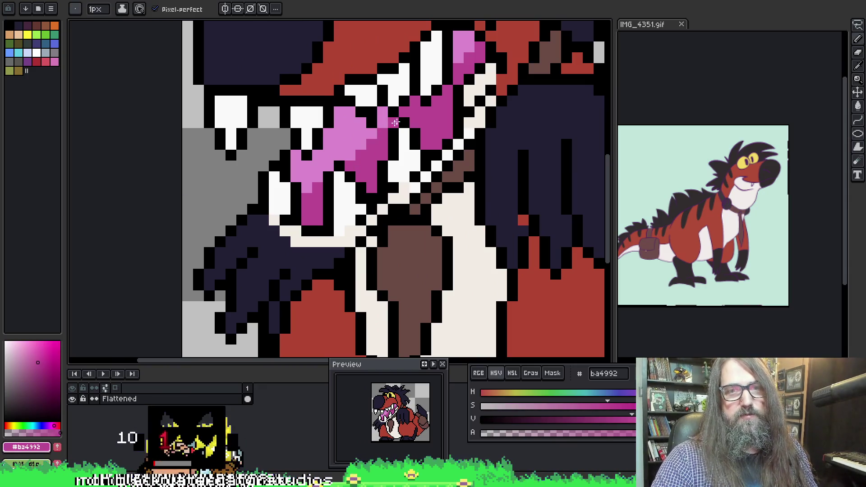
{"action": "mouse_move", "coordinate": [384, 130]}
{"action": "left_mouse_down"}
{"action": "mouse_move", "coordinate": [315, 163]}
{"action": "mouse_move", "coordinate": [307, 188]}
{"action": "mouse_move", "coordinate": [319, 175]}
{"action": "left_mouse_up"}
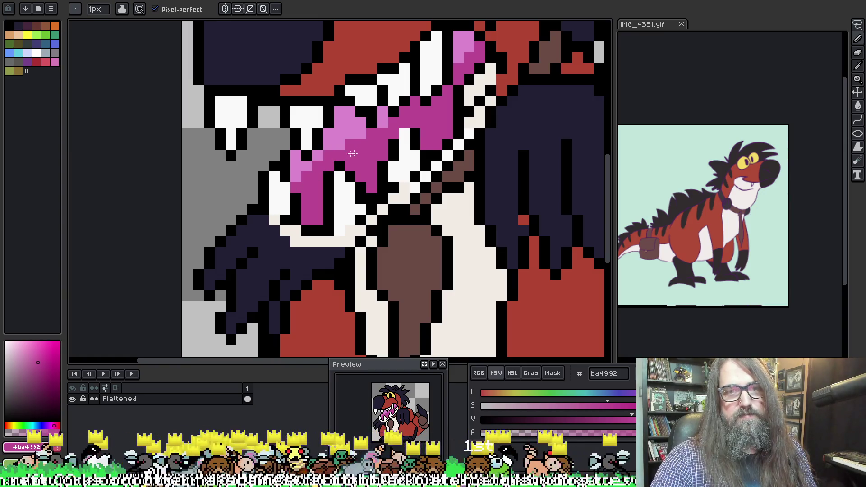
{"action": "scroll", "coordinate": [408, 222], "scroll_direction": "down", "scroll_amount": 3}
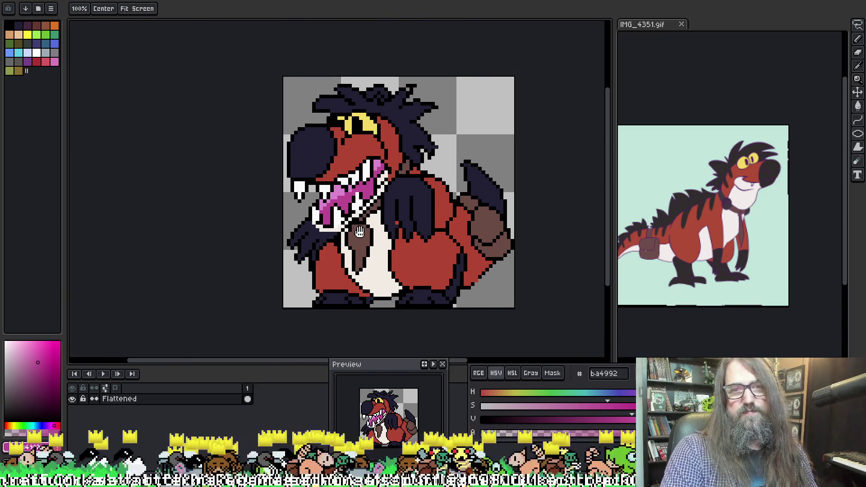
Step: Sample the mouth's pink, outline black and tooth white, then press Ctrl+S to save
{"action": "scroll", "coordinate": [406, 221], "scroll_direction": "up", "scroll_amount": 2}
{"action": "left_click", "coordinate": [374, 156], "text": "alt"}
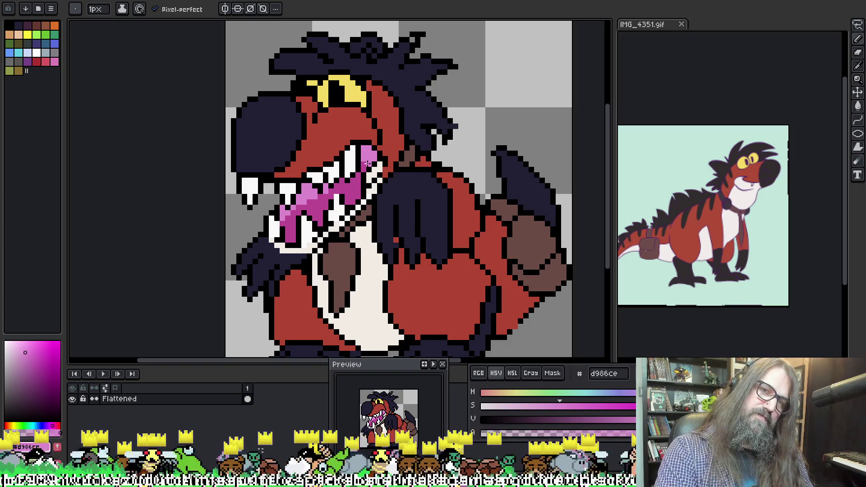
{"action": "left_click", "coordinate": [363, 147], "text": "alt"}
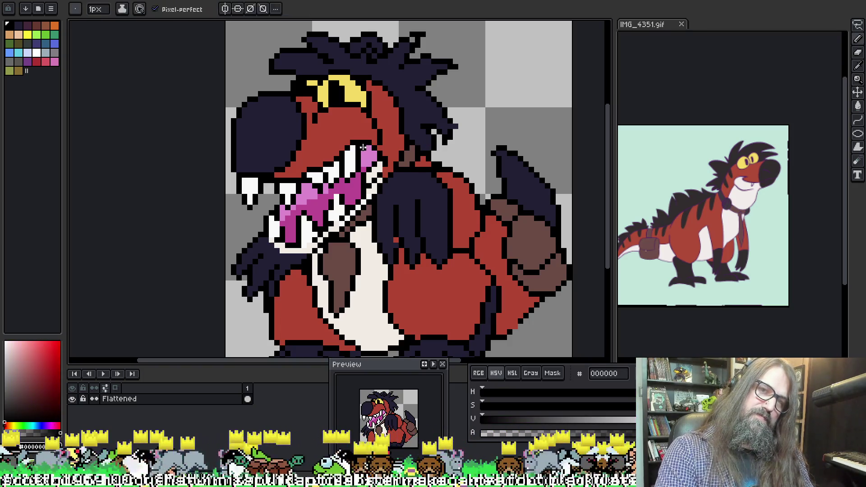
{"action": "left_click", "coordinate": [357, 149], "text": "alt"}
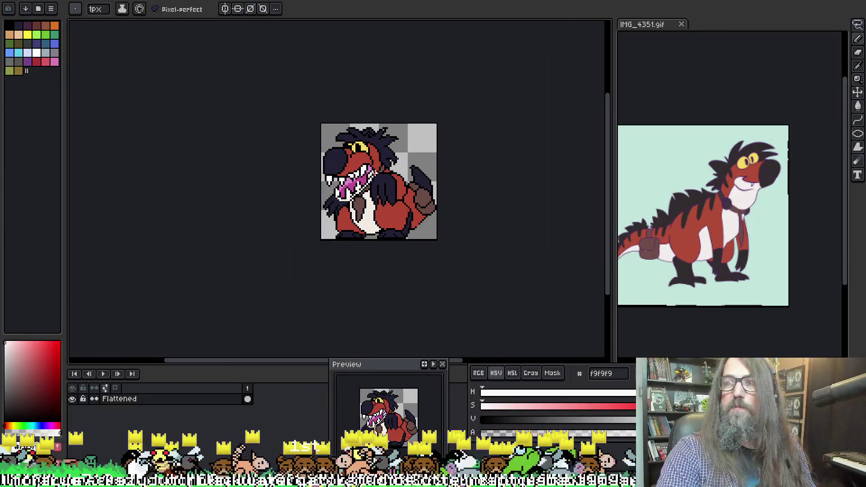
{"action": "key", "text": "ctrl+s"}
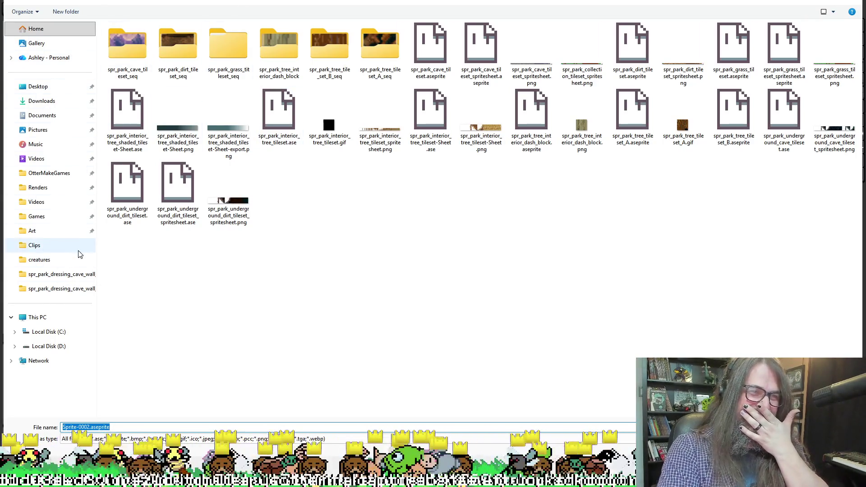
Step: Create a new folder named 'hyena' inside JamGames
{"action": "left_click", "coordinate": [50, 177]}
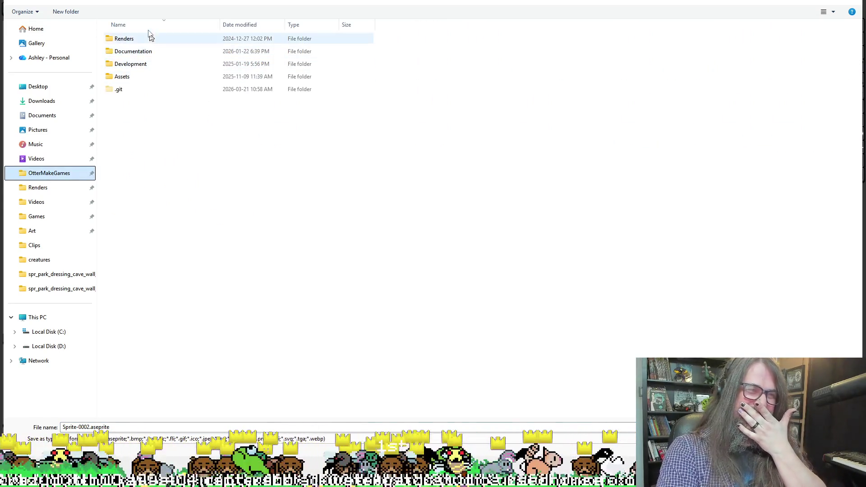
{"action": "left_click", "coordinate": [123, 3]}
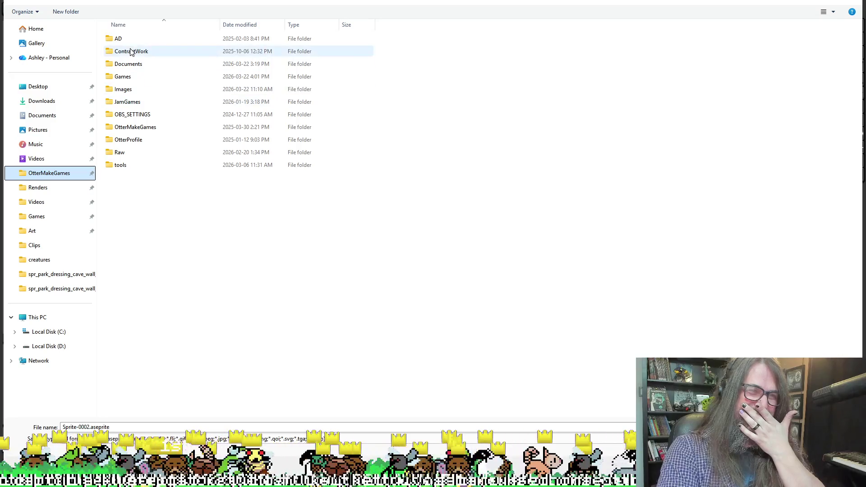
{"action": "double_click", "coordinate": [130, 97]}
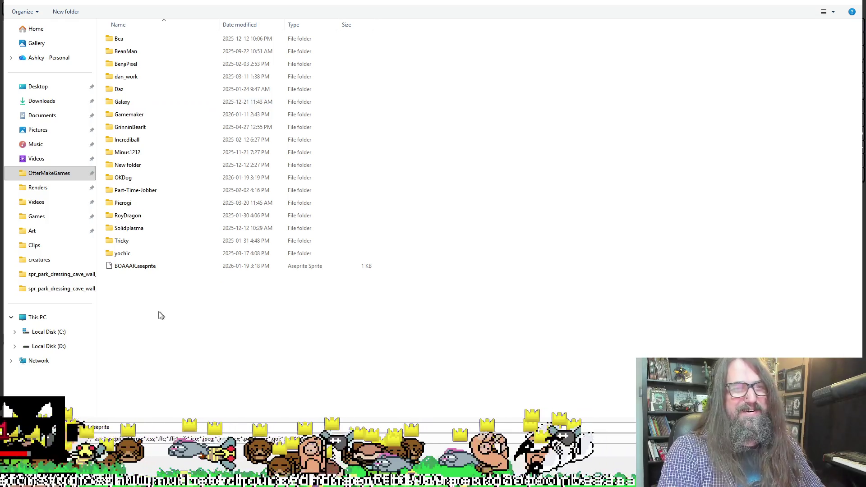
{"action": "right_click", "coordinate": [150, 313]}
{"action": "mouse_move", "coordinate": [183, 408]}
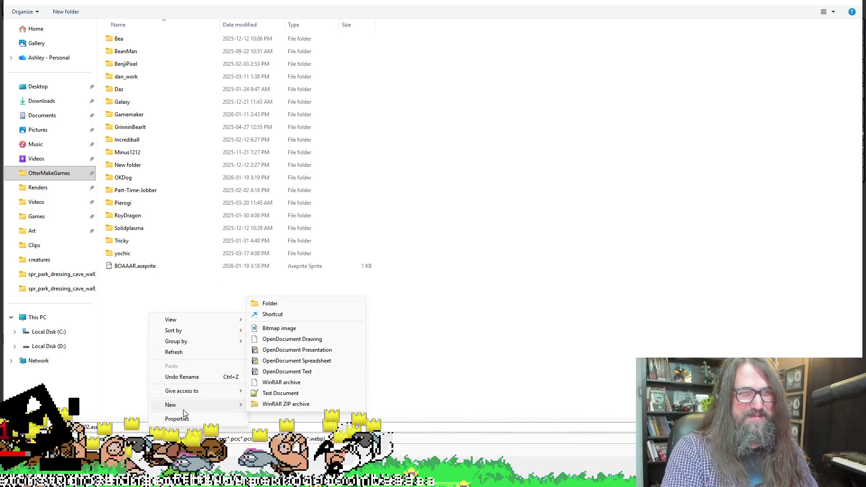
{"action": "left_click", "coordinate": [296, 307]}
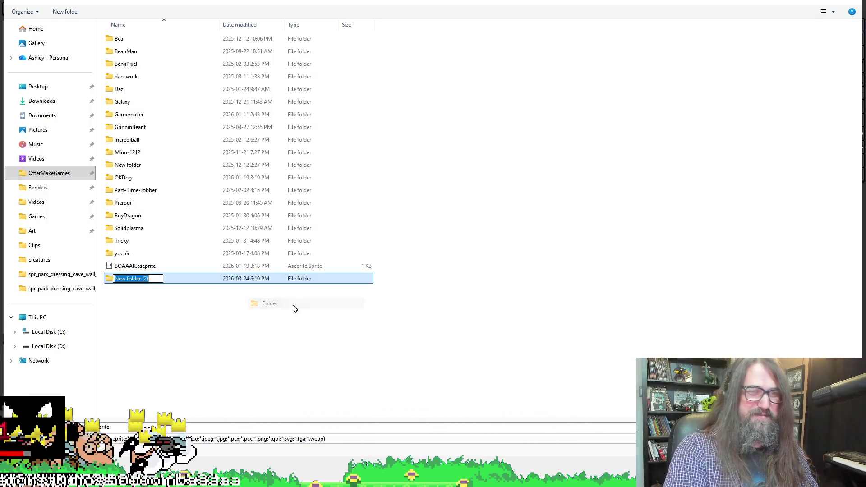
{"action": "key", "text": "BackSpace"}
{"action": "type", "text": "hyena"}
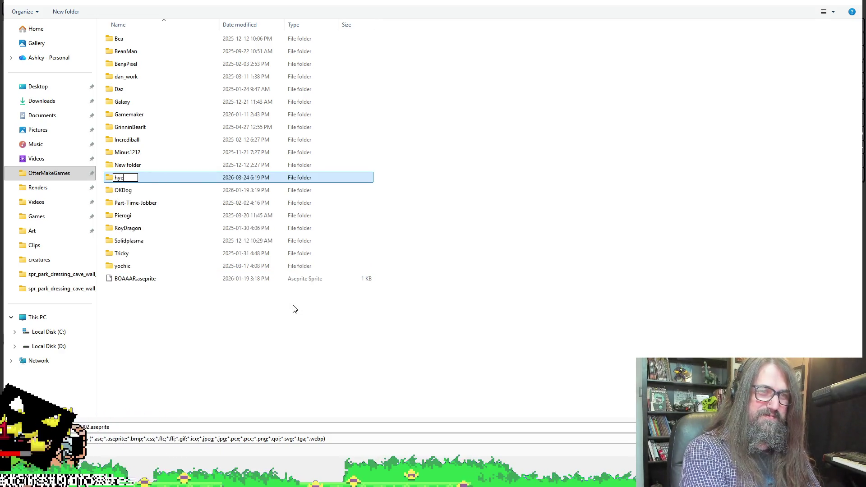
{"action": "key", "text": "Return"}
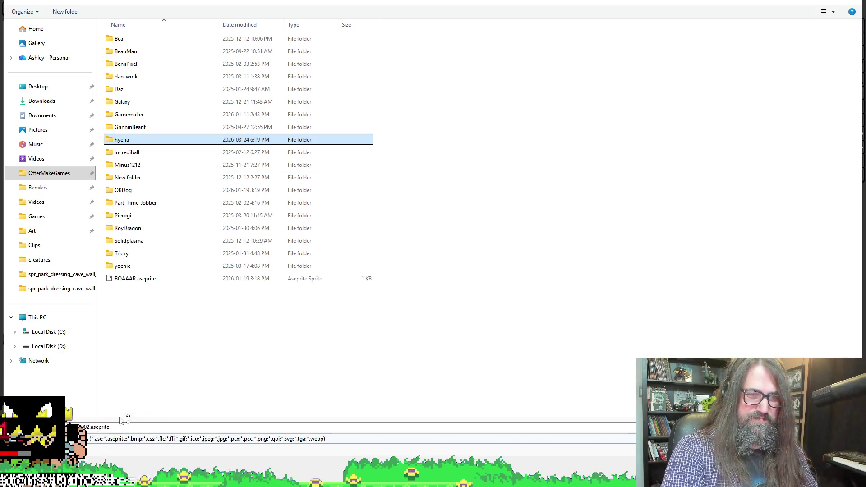
Step: Edit the file name and save the sprite, closing the dialog
{"action": "key", "text": "Tab"}
{"action": "key", "text": "Home"}
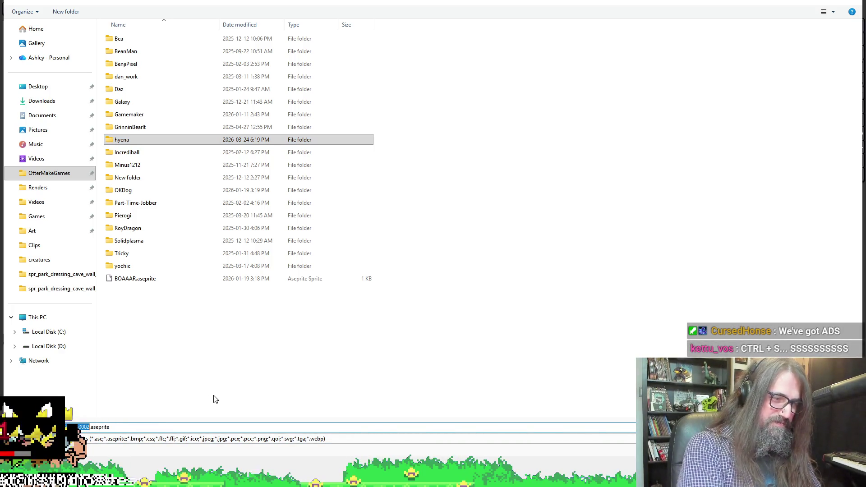
{"action": "key", "text": "Delete"}
{"action": "key", "text": "Delete"}
{"action": "key", "text": "Delete"}
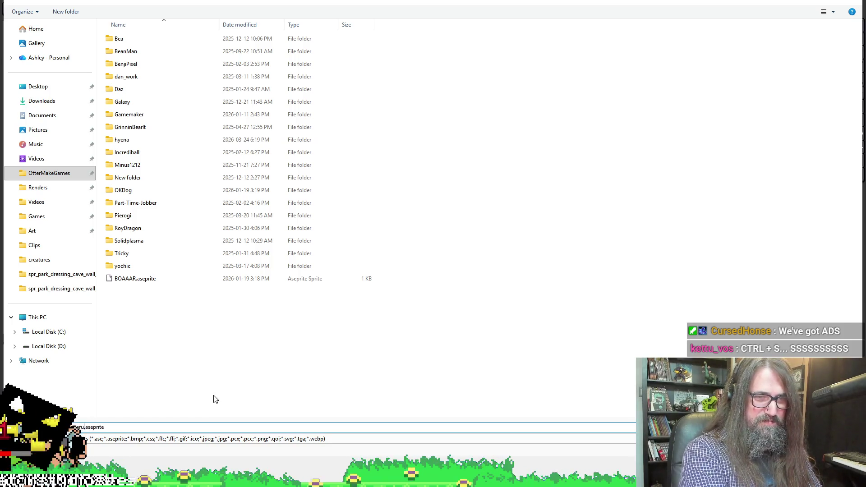
{"action": "key", "text": "Return"}
{"action": "key", "text": "b"}
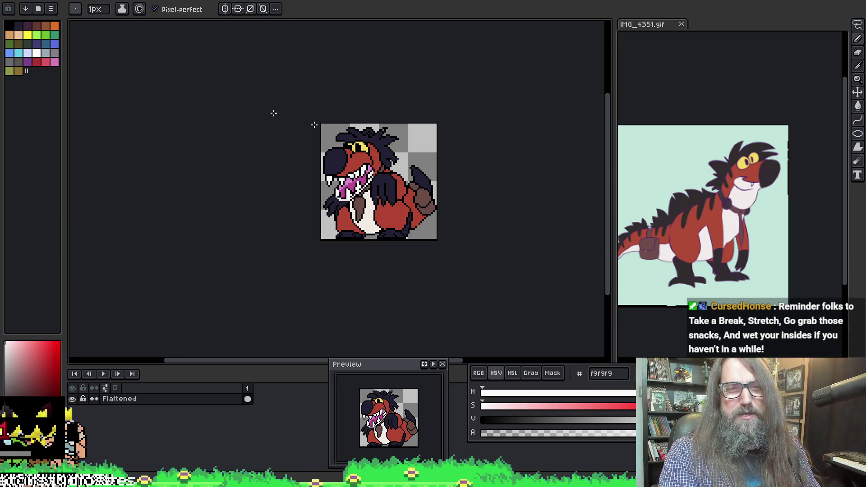
Step: Zoom in on the hyena's head spikes and sample the black outline colour
{"action": "scroll", "coordinate": [306, 122], "scroll_direction": "up", "scroll_amount": 3}
{"action": "mouse_move", "coordinate": [397, 238]}
{"action": "left_mouse_down"}
{"action": "mouse_move", "coordinate": [217, 172]}
{"action": "mouse_move", "coordinate": [254, 272]}
{"action": "left_mouse_up"}
{"action": "scroll", "coordinate": [216, 171], "scroll_direction": "up", "scroll_amount": 2}
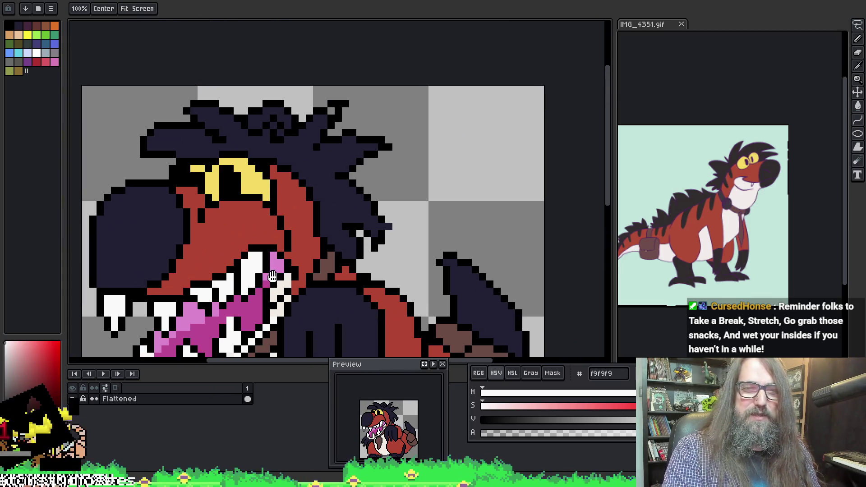
{"action": "left_click_drag", "start_coordinate": [436, 252], "coordinate": [460, 207]}
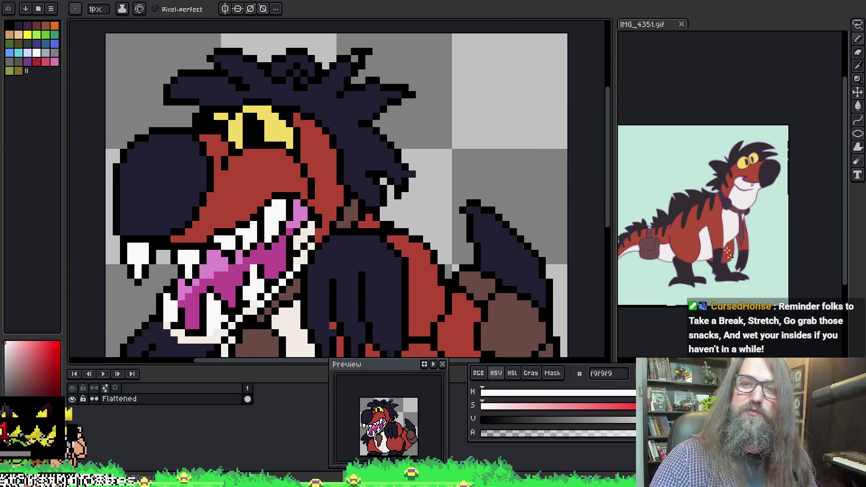
{"action": "left_click_drag", "start_coordinate": [238, 176], "coordinate": [270, 154]}
{"action": "key", "text": "i"}
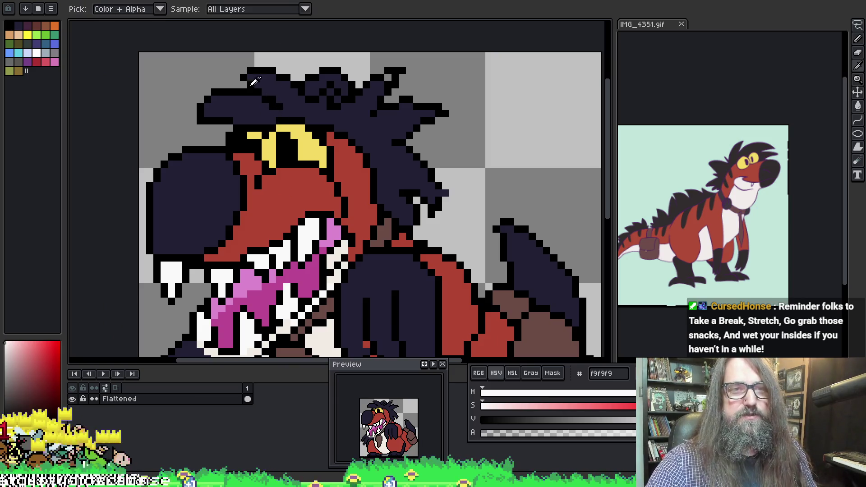
{"action": "left_click", "coordinate": [386, 80]}
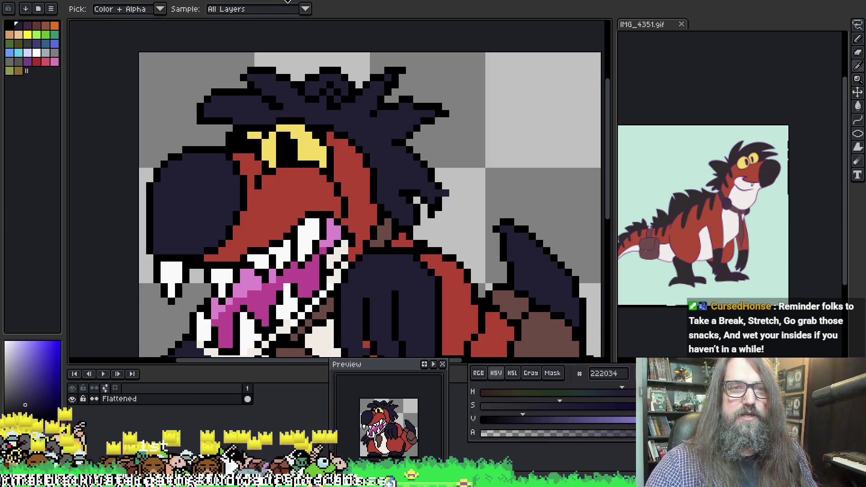
{"action": "left_click", "coordinate": [272, 63]}
{"action": "key", "text": "b"}
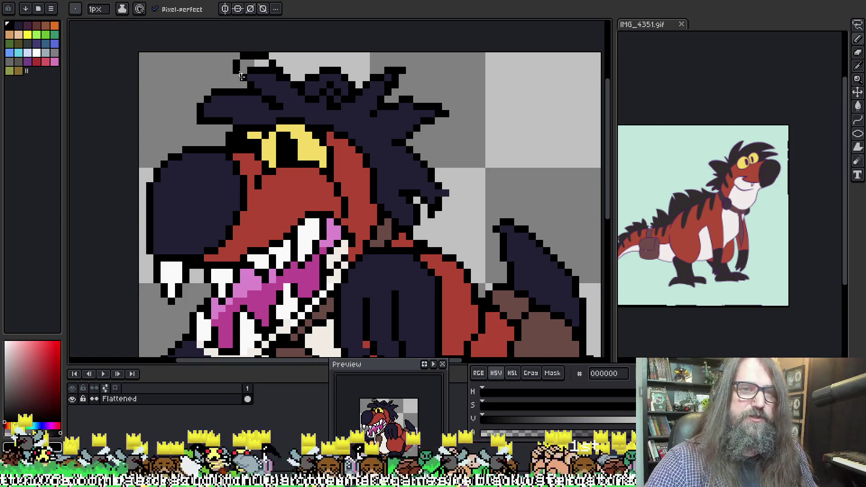
Step: Fill the light gaps along the head's top with navy and outline it in black
{"action": "mouse_move", "coordinate": [246, 77]}
{"action": "left_mouse_down"}
{"action": "mouse_move", "coordinate": [245, 55]}
{"action": "mouse_move", "coordinate": [289, 63]}
{"action": "mouse_move", "coordinate": [307, 88]}
{"action": "left_mouse_up"}
{"action": "left_click", "coordinate": [268, 77], "text": "alt"}
{"action": "left_click_drag", "start_coordinate": [247, 67], "coordinate": [271, 66]}
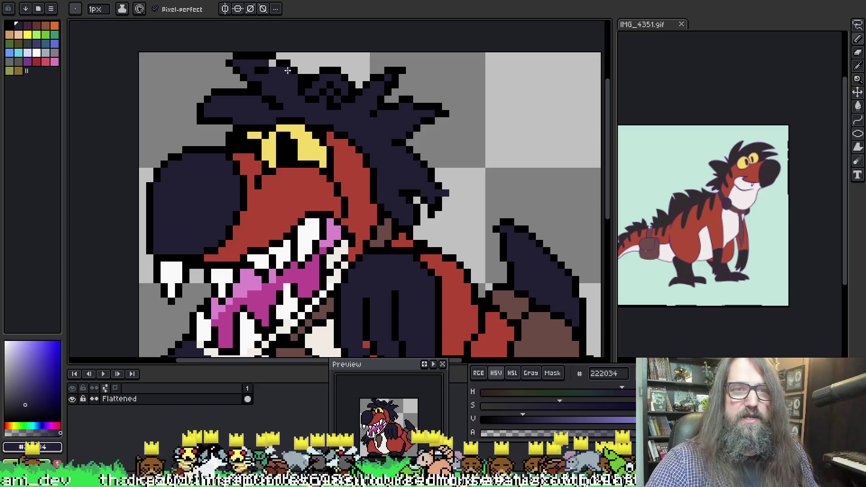
{"action": "left_click_drag", "start_coordinate": [270, 64], "coordinate": [263, 70]}
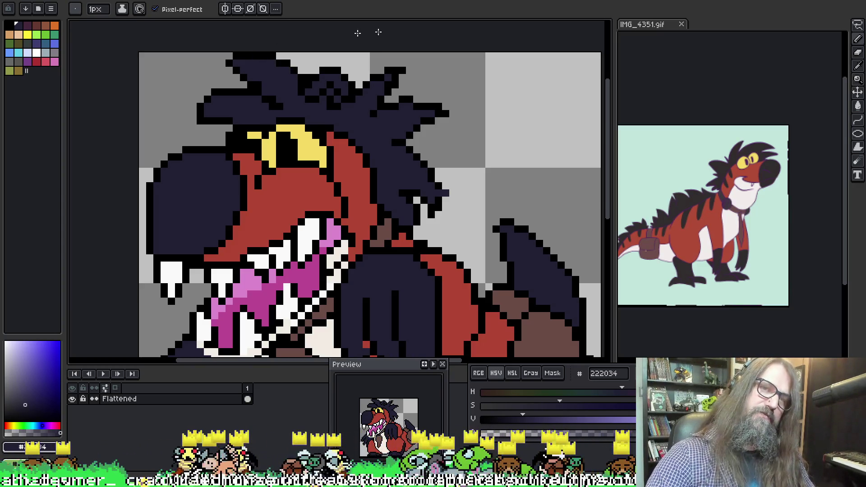
{"action": "left_click", "coordinate": [307, 74], "text": "alt"}
{"action": "left_click_drag", "start_coordinate": [334, 57], "coordinate": [352, 77]}
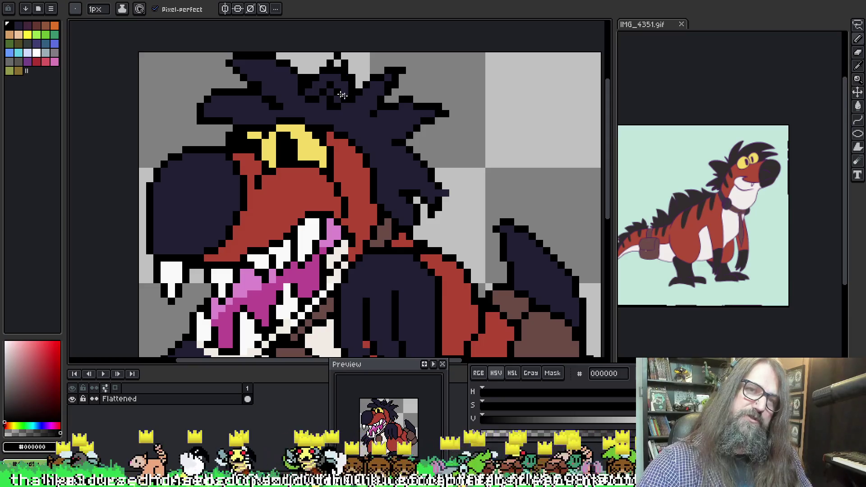
{"action": "left_click", "coordinate": [347, 96], "text": "alt"}
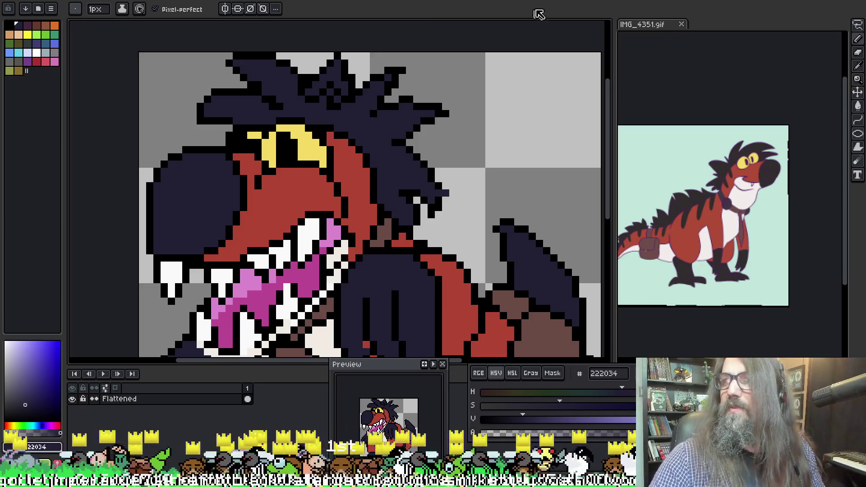
Step: Pick black from the head outline and pan the view back down toward the body
{"action": "key", "text": "alt"}
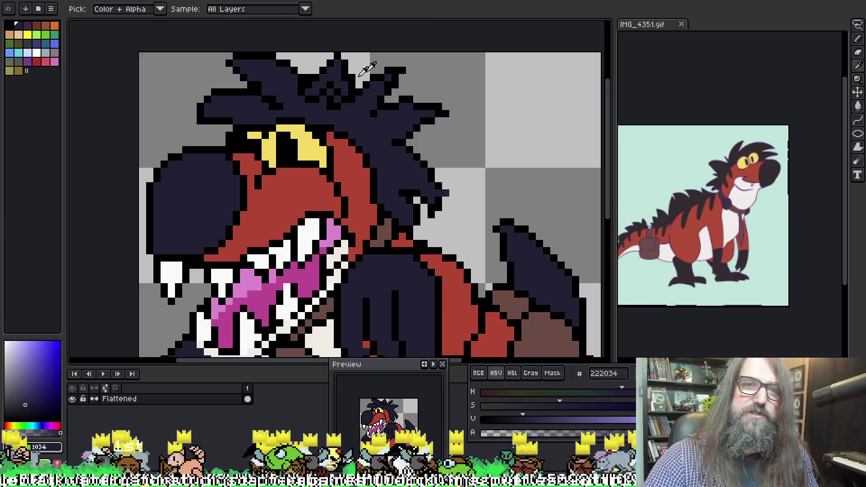
{"action": "key", "text": "alt"}
{"action": "key", "text": "alt"}
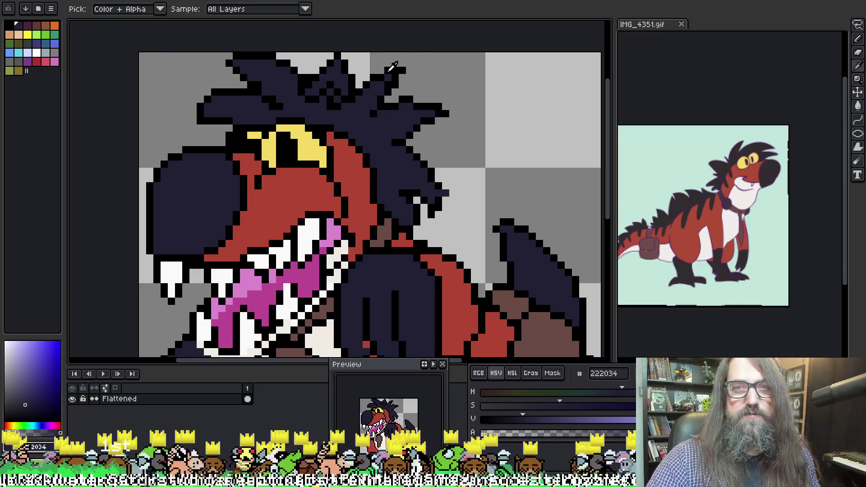
{"action": "key", "text": "alt"}
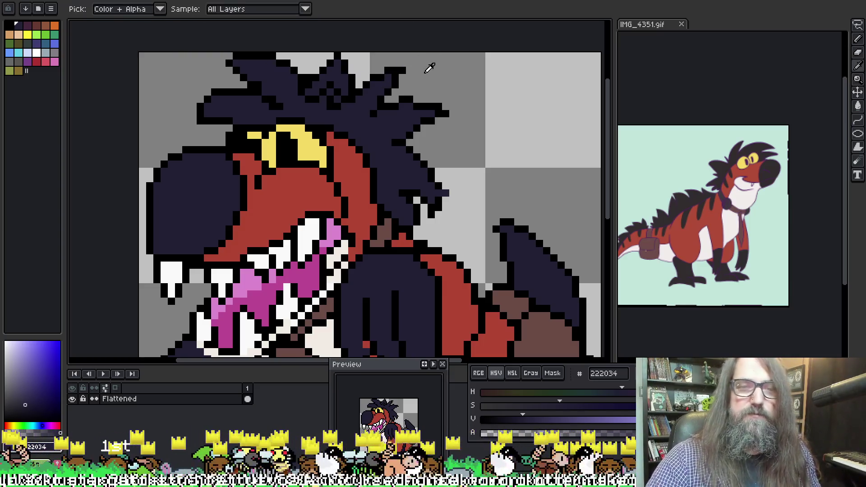
{"action": "left_click", "coordinate": [418, 64], "text": "alt"}
{"action": "key", "text": "alt"}
{"action": "key", "text": "alt"}
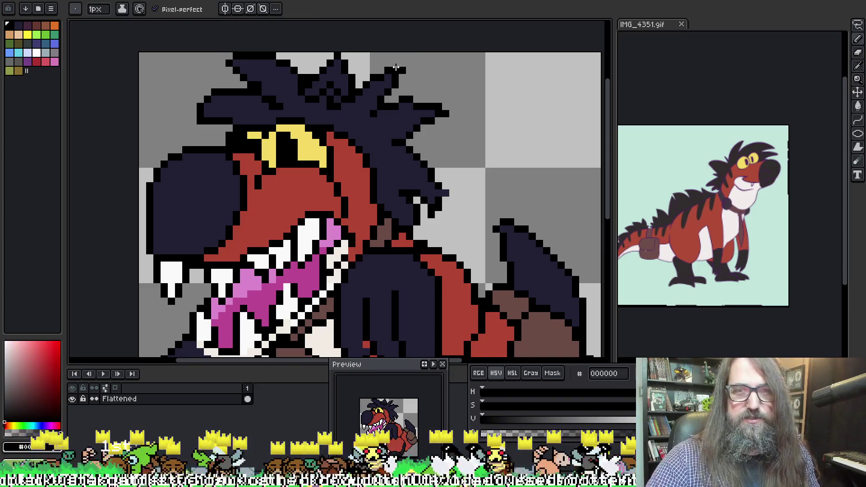
{"action": "key", "text": "e"}
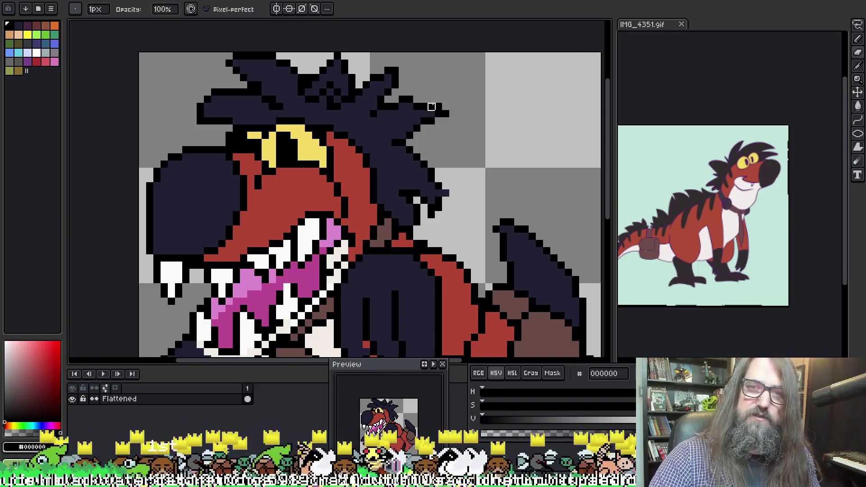
{"action": "key", "text": "alt"}
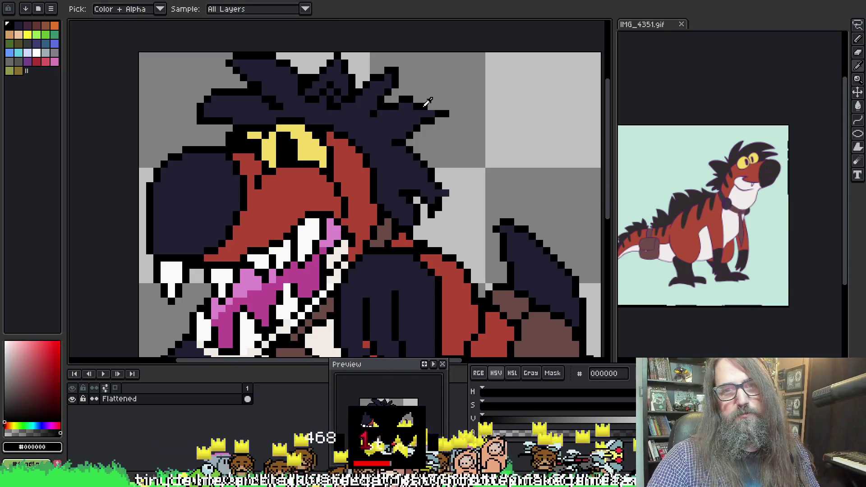
{"action": "key", "text": "b"}
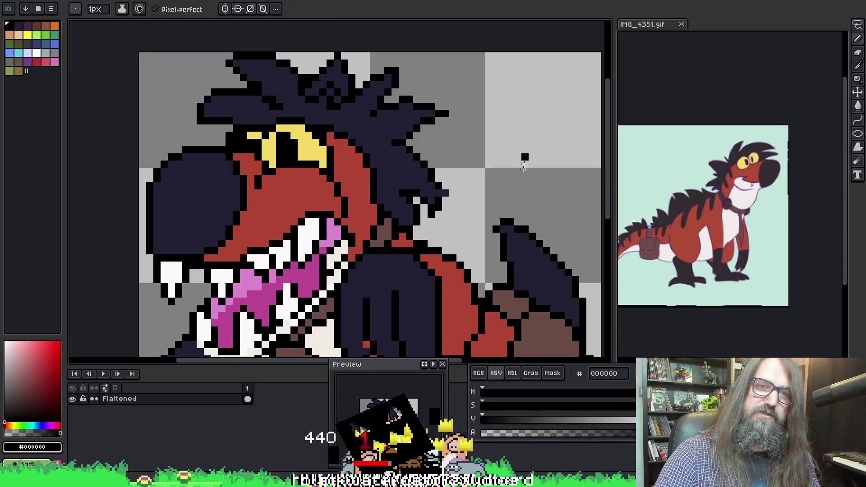
{"action": "left_click_drag", "start_coordinate": [439, 138], "coordinate": [405, 52]}
{"action": "key", "text": "alt"}
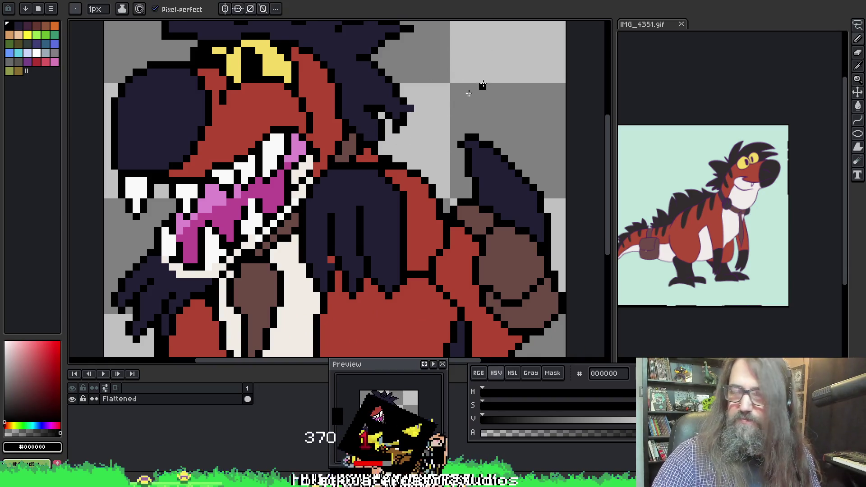
{"action": "key", "text": "w"}
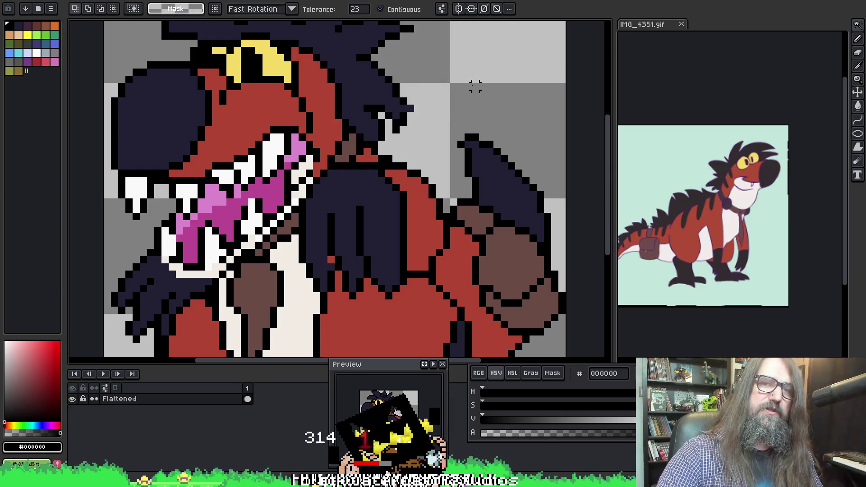
Step: Magic-wand the grey background and try repainting stray pixels between the spikes, then undo
{"action": "left_click", "coordinate": [513, 98]}
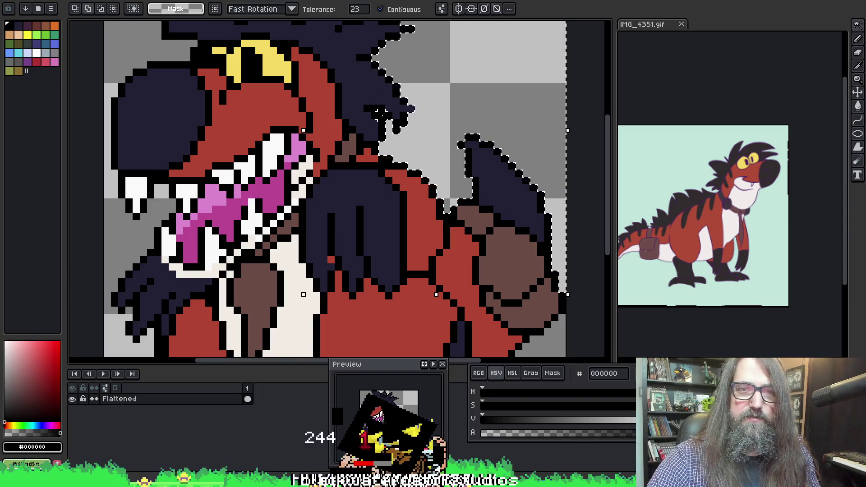
{"action": "key", "text": "b"}
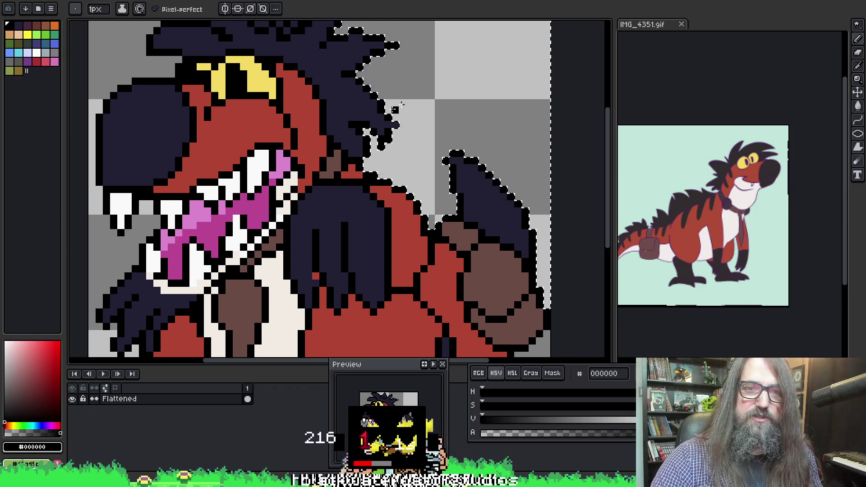
{"action": "key", "text": "alt"}
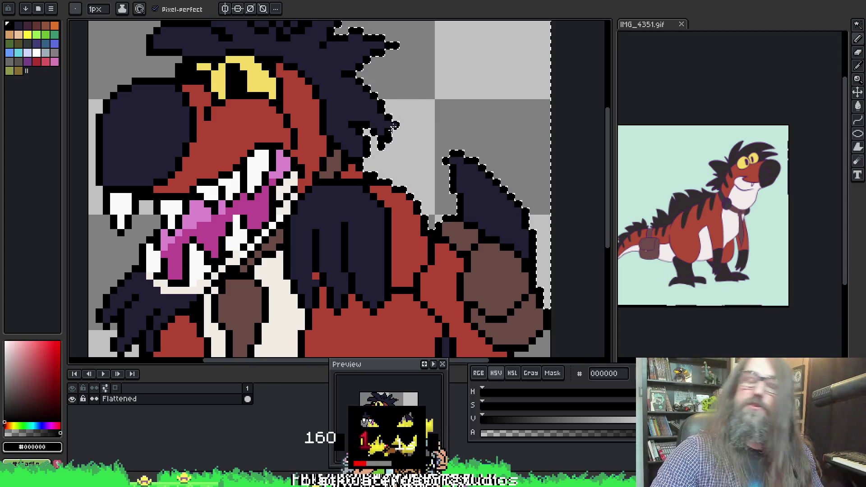
{"action": "left_click_drag", "start_coordinate": [395, 125], "coordinate": [366, 132]}
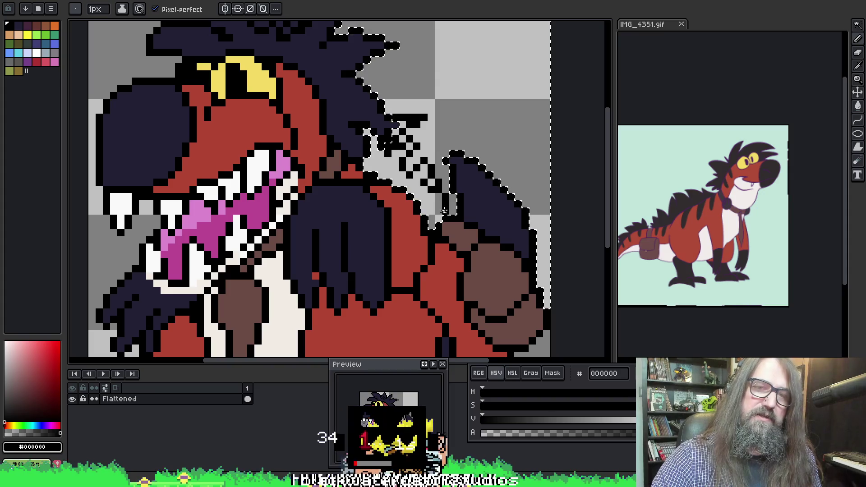
{"action": "left_click_drag", "start_coordinate": [436, 203], "coordinate": [380, 142]}
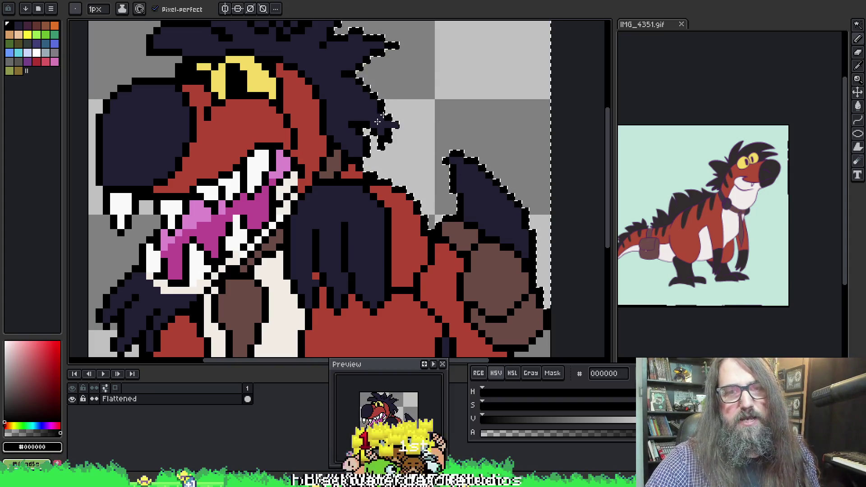
{"action": "left_click_drag", "start_coordinate": [431, 174], "coordinate": [440, 212]}
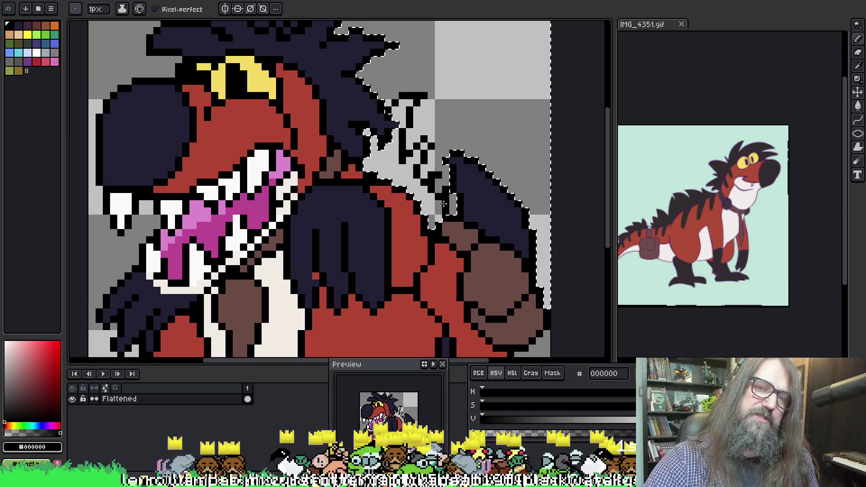
{"action": "key", "text": "ctrl+z"}
Step: Deselect, then bucket-fill the grey gap between the head spikes and the top pocket with navy 222034
{"action": "key", "text": "ctrl+d"}
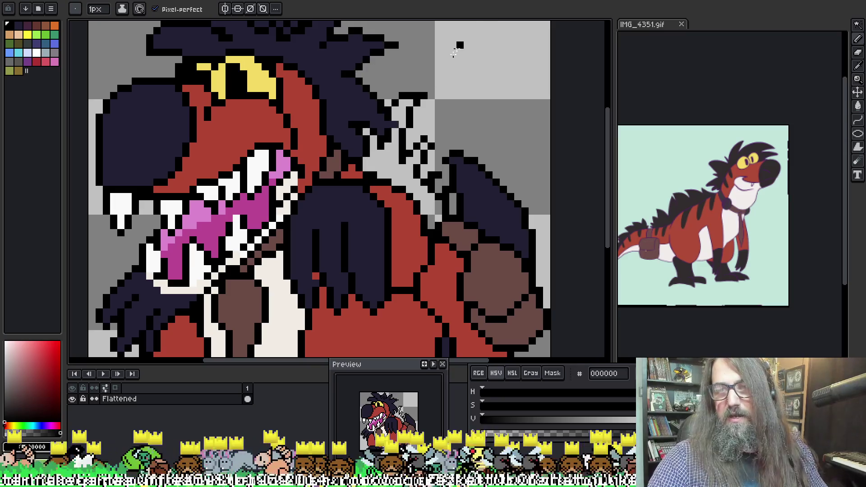
{"action": "key", "text": "g"}
{"action": "left_click", "coordinate": [404, 172], "text": "alt"}
{"action": "left_click", "coordinate": [403, 172]}
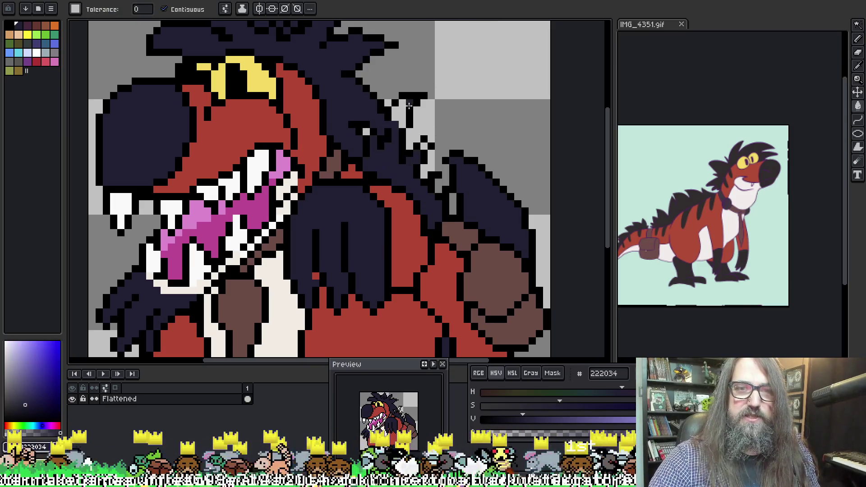
{"action": "left_click", "coordinate": [409, 107]}
{"action": "key", "text": "b"}
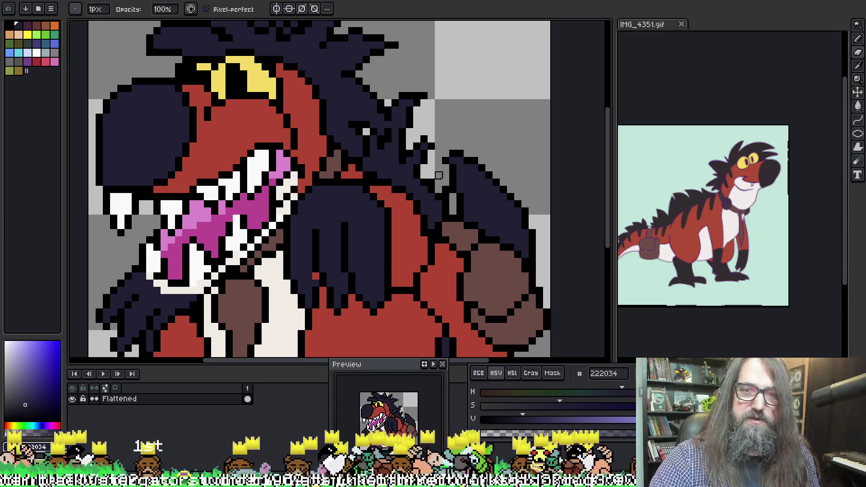
{"action": "key", "text": "e"}
{"action": "scroll", "coordinate": [392, 124], "scroll_direction": "down", "scroll_amount": 2}
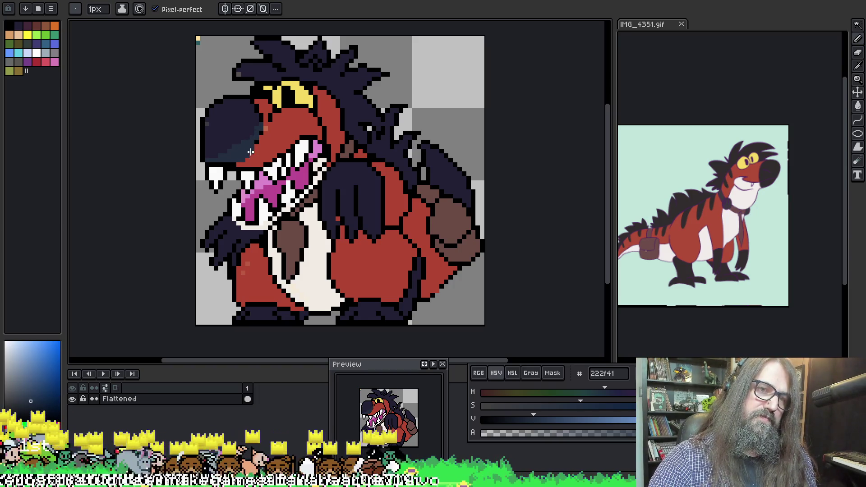
Step: Sample the body red, the dark navy and the snout's dark colour from the sprite
{"action": "left_click", "coordinate": [283, 118], "text": "alt"}
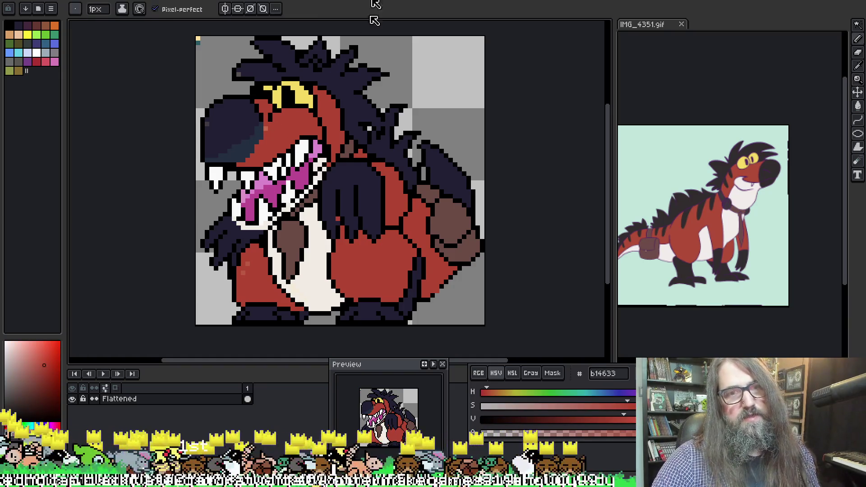
{"action": "left_click", "coordinate": [220, 149], "text": "alt"}
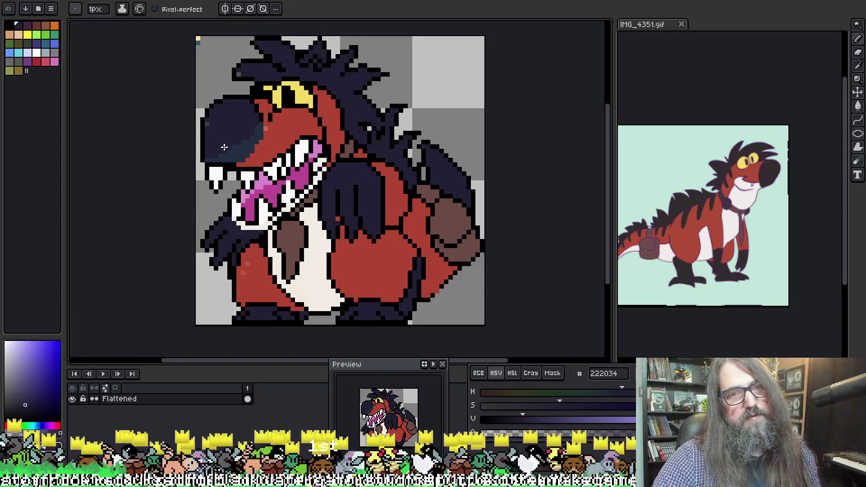
{"action": "left_click", "coordinate": [261, 113], "text": "alt"}
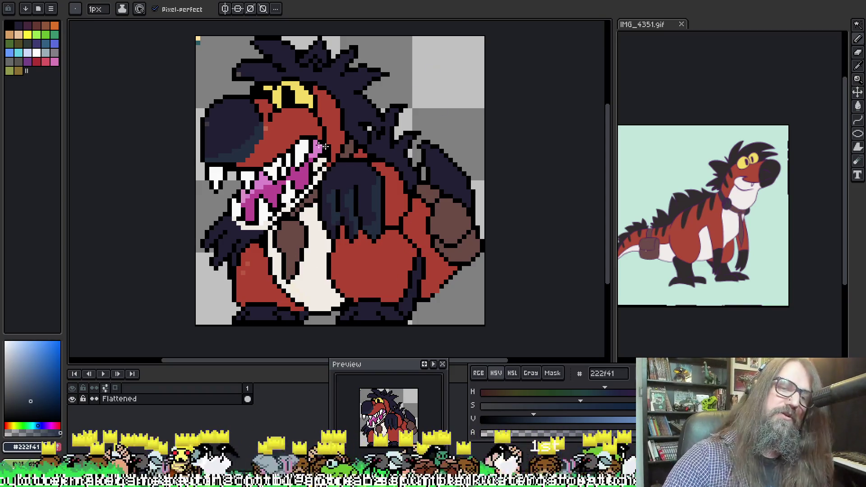
{"action": "left_click_drag", "start_coordinate": [254, 231], "coordinate": [267, 220]}
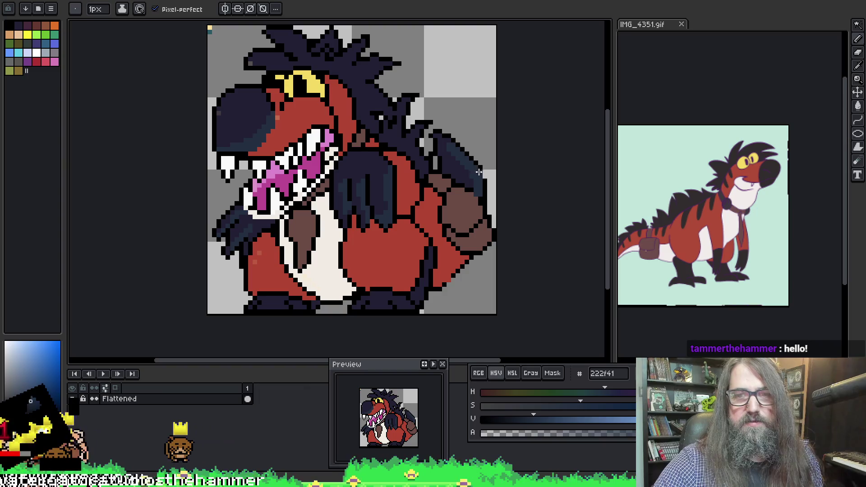
{"action": "left_click_drag", "start_coordinate": [479, 201], "coordinate": [461, 219]}
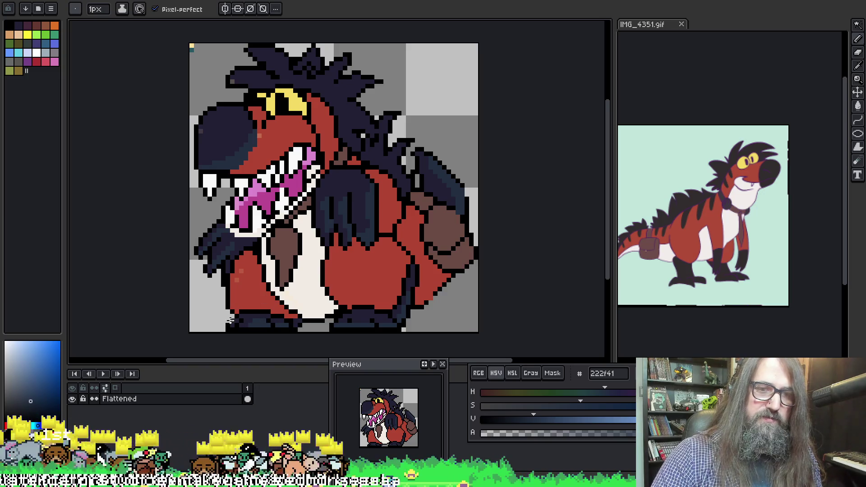
Step: Paint dark navy outline pixels on the lower red belly, sampling 222034, 222f41 and black
{"action": "left_click", "coordinate": [369, 310], "text": "alt"}
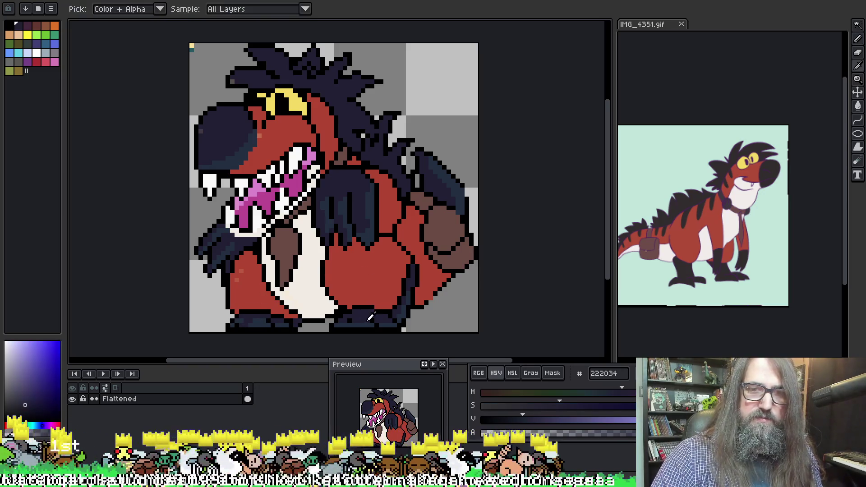
{"action": "left_click", "coordinate": [371, 313], "text": "alt"}
{"action": "left_click", "coordinate": [357, 308], "text": "alt"}
{"action": "left_click", "coordinate": [347, 317], "text": "alt"}
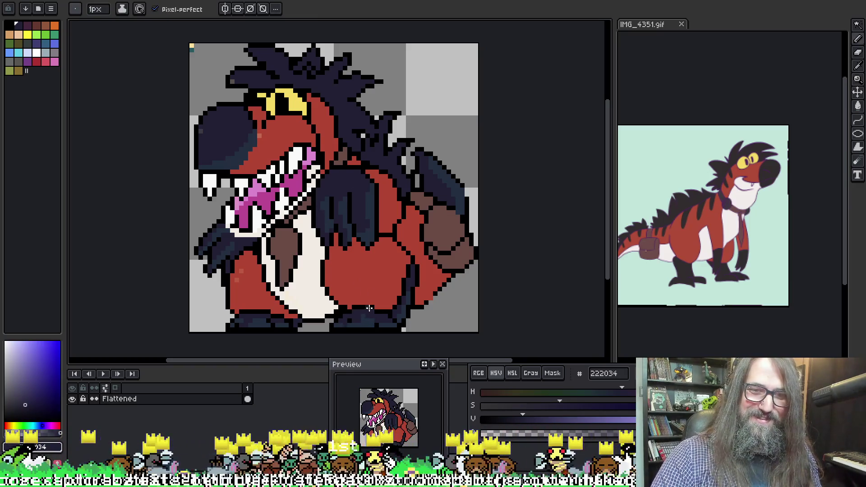
{"action": "left_click", "coordinate": [353, 312], "text": "alt"}
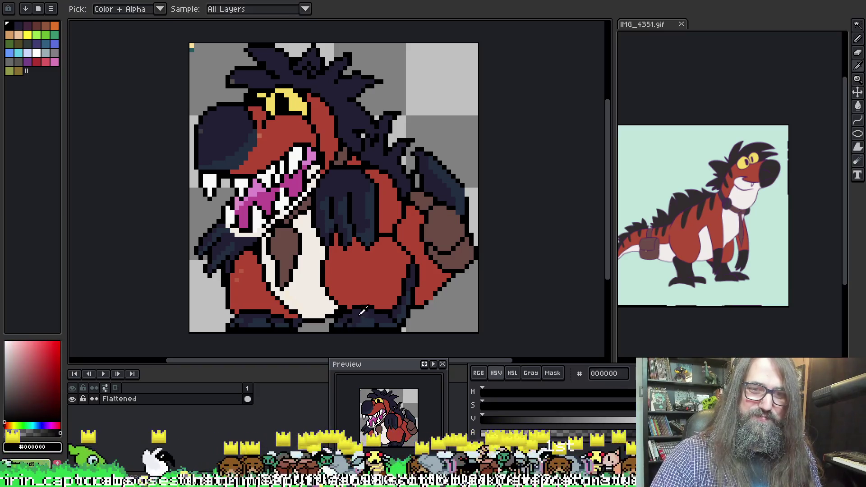
{"action": "left_click", "coordinate": [357, 317], "text": "alt"}
{"action": "left_click", "coordinate": [387, 293]}
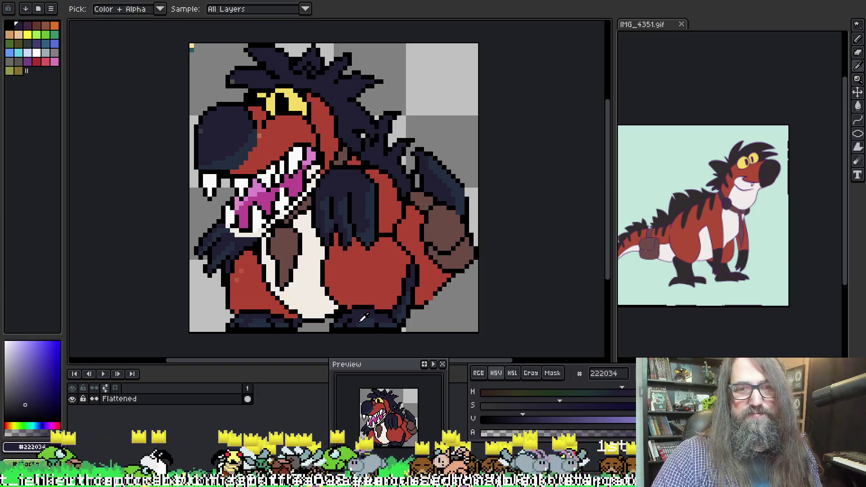
{"action": "left_click", "coordinate": [362, 309], "text": "alt"}
{"action": "left_click", "coordinate": [363, 311], "text": "alt"}
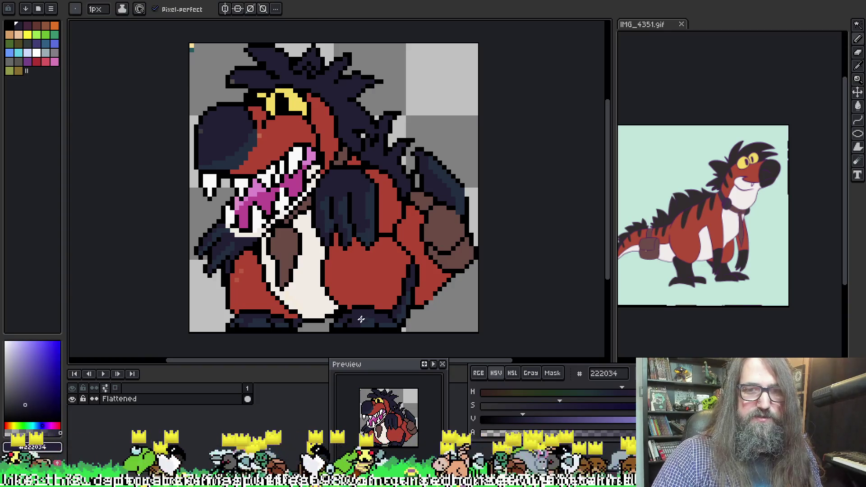
{"action": "left_click", "coordinate": [366, 322], "text": "alt"}
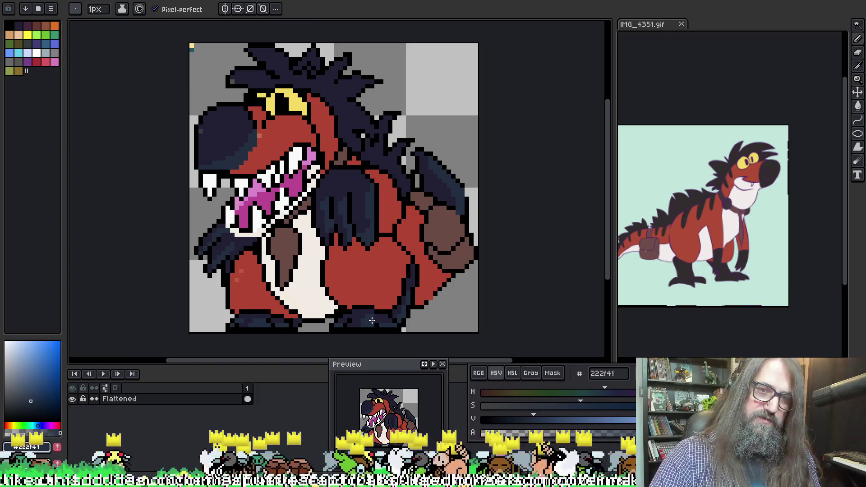
{"action": "left_click", "coordinate": [371, 314], "text": "alt"}
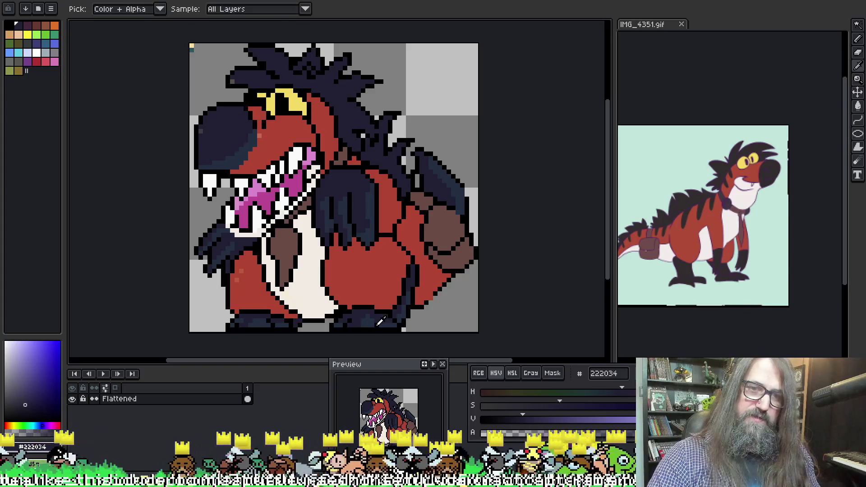
{"action": "left_click", "coordinate": [383, 320], "text": "alt"}
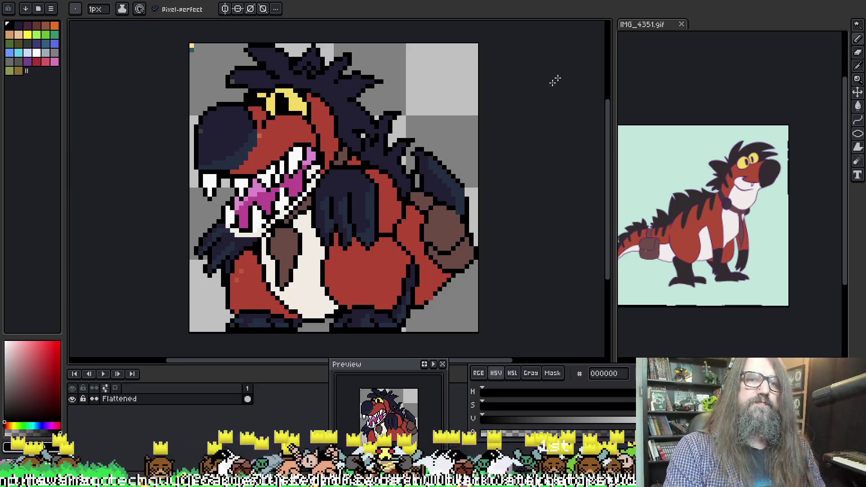
{"action": "scroll", "coordinate": [467, 197], "scroll_direction": "up", "scroll_amount": 2}
Step: Pick navy 222f41 and paint a dark pixel onto the hyena's yellow eye
{"action": "key", "text": "b"}
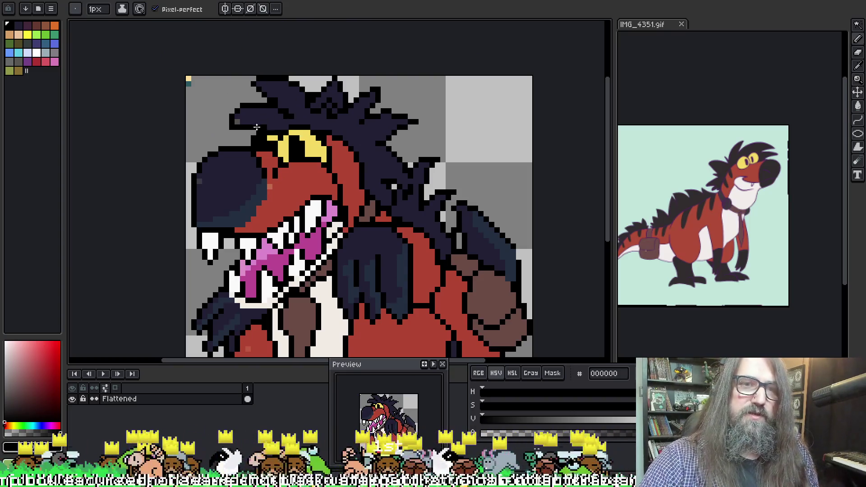
{"action": "left_click", "coordinate": [232, 192], "text": "alt"}
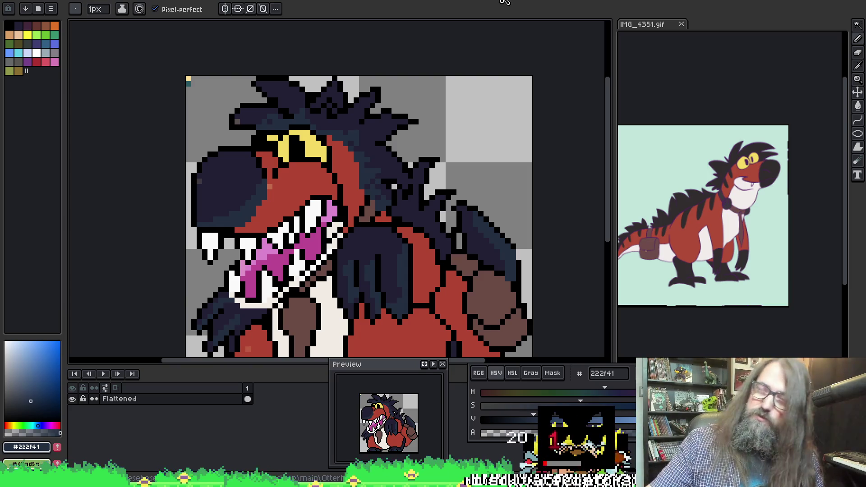
{"action": "left_click", "coordinate": [313, 144]}
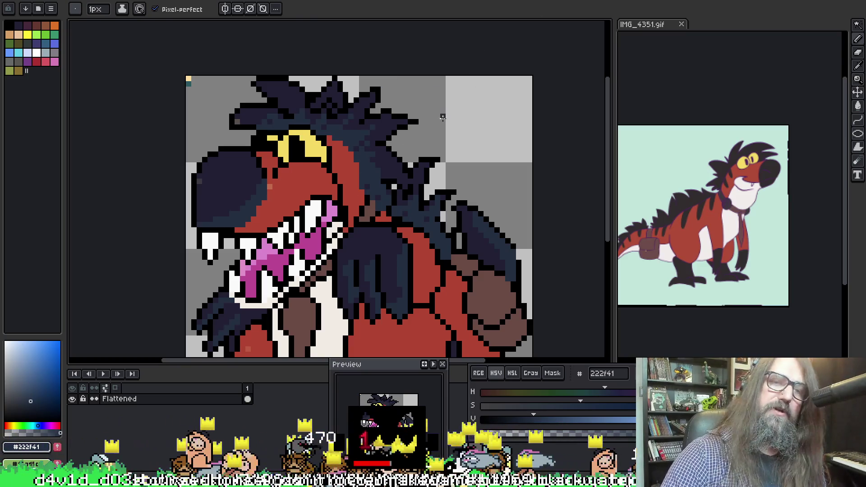
{"action": "key", "text": "i"}
{"action": "key", "text": "b"}
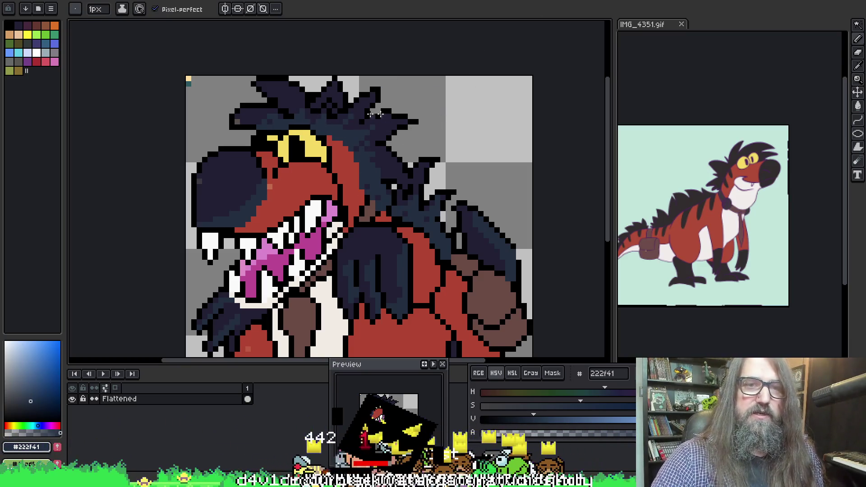
{"action": "scroll", "coordinate": [430, 86], "scroll_direction": "down", "scroll_amount": 2}
Step: Sample the arm's shading colours: darker navy 222034, navy 222f41 and black 000000
{"action": "scroll", "coordinate": [357, 126], "scroll_direction": "up", "scroll_amount": 2}
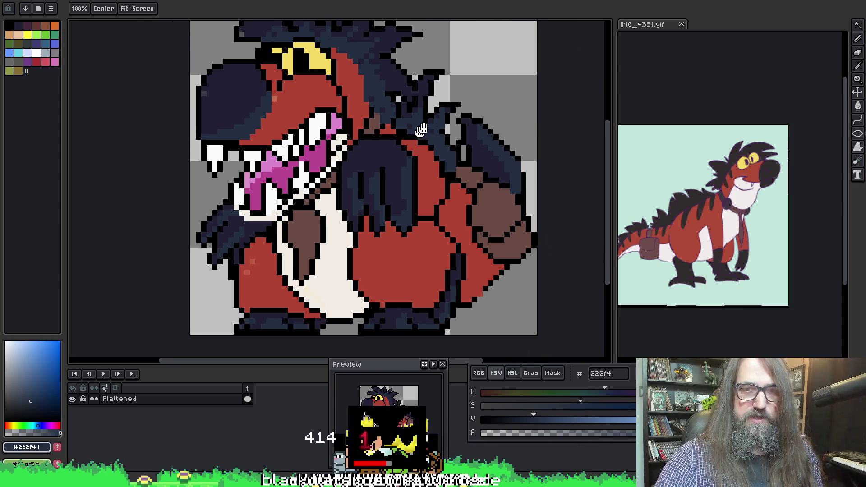
{"action": "left_click", "coordinate": [426, 171], "text": "alt"}
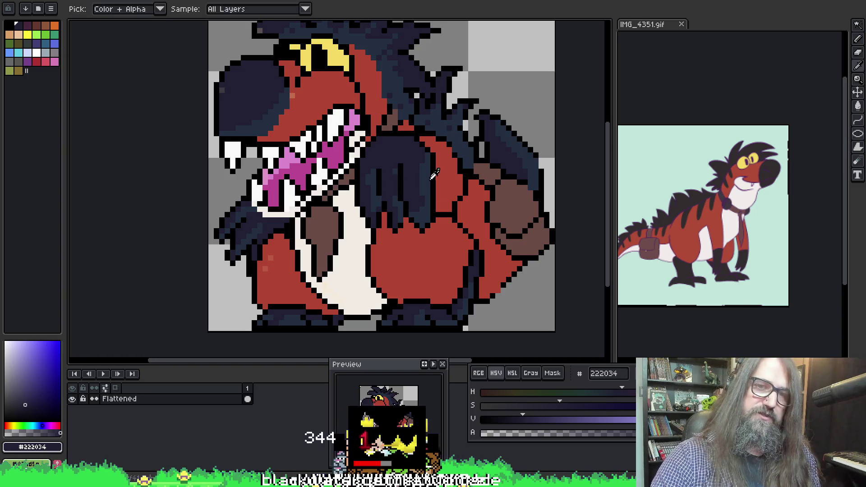
{"action": "left_click", "coordinate": [428, 171], "text": "alt"}
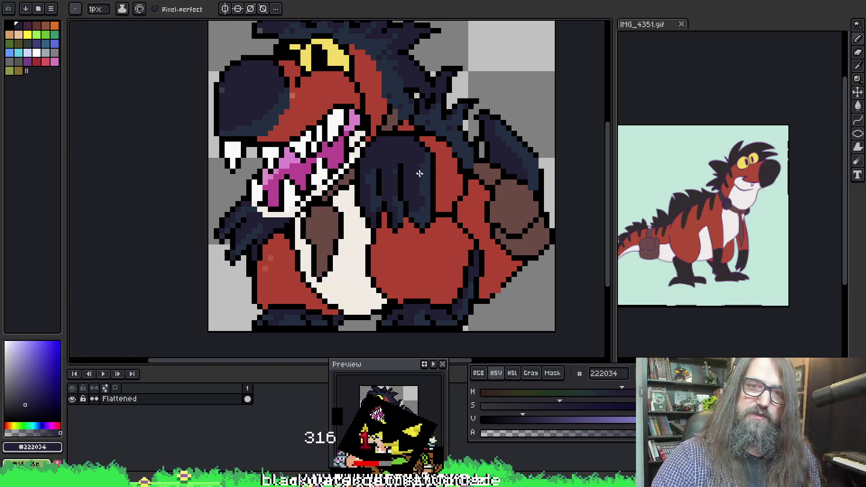
{"action": "left_click", "coordinate": [426, 166], "text": "alt"}
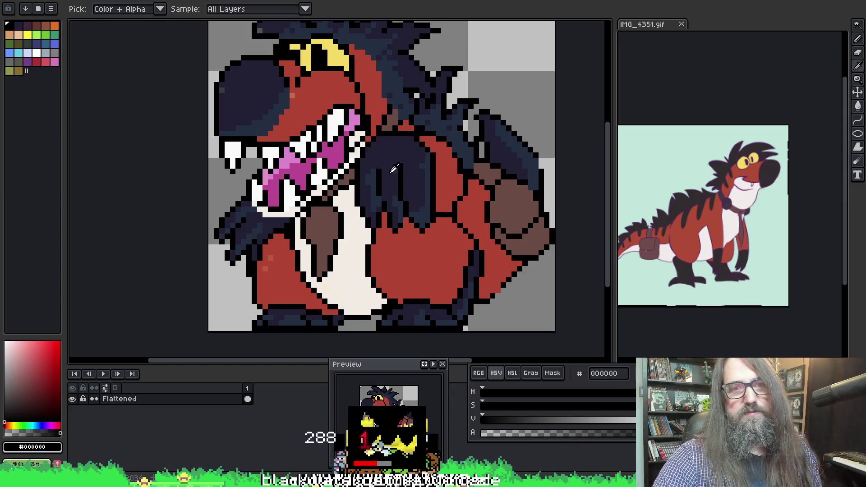
{"action": "left_click", "coordinate": [384, 194], "text": "alt"}
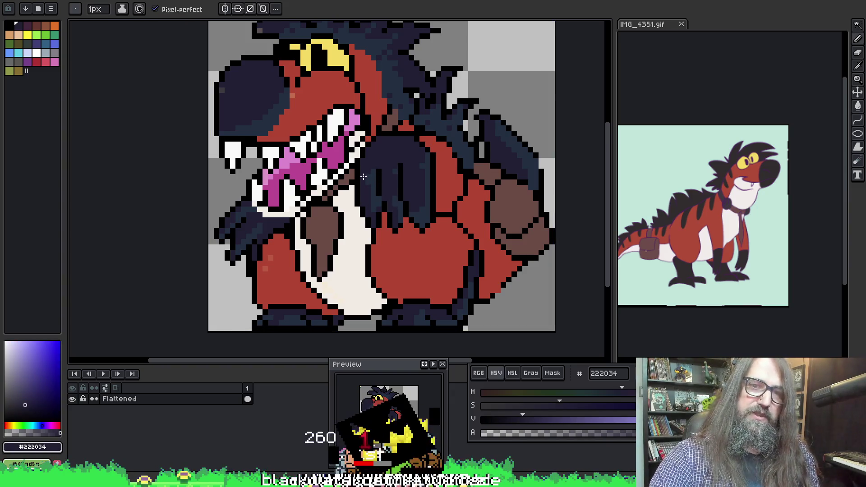
{"action": "left_click", "coordinate": [374, 181], "text": "alt"}
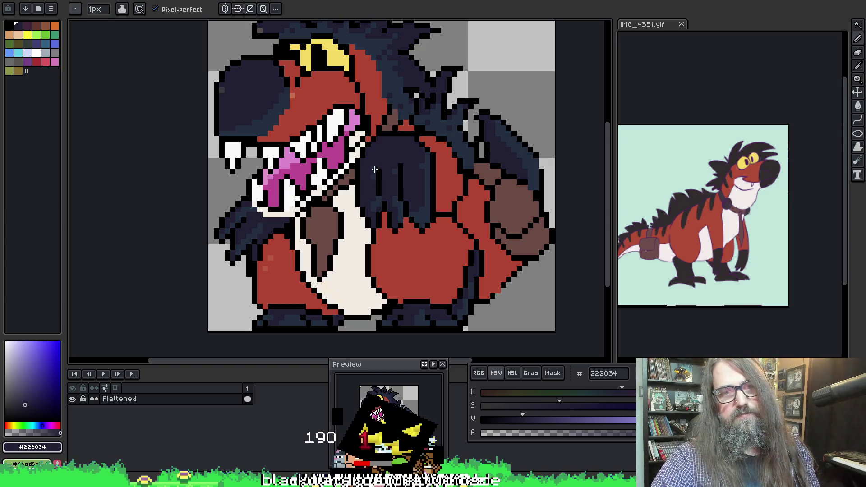
{"action": "left_click", "coordinate": [405, 164], "text": "alt"}
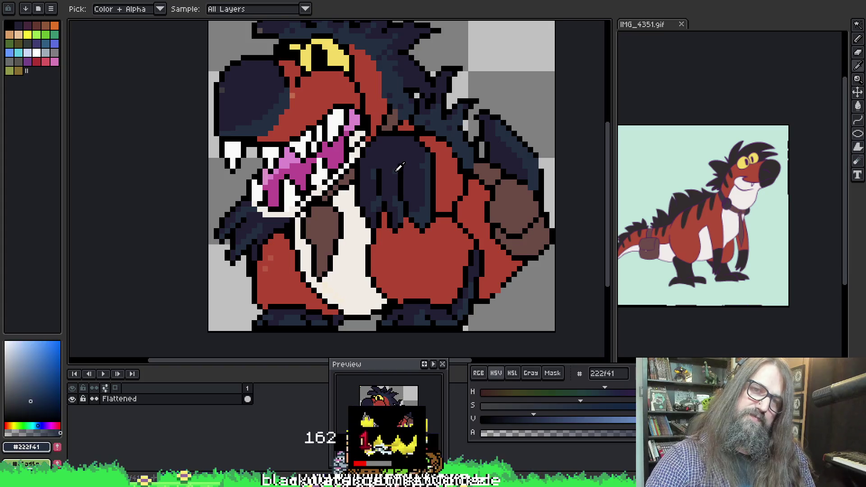
{"action": "left_click", "coordinate": [459, 107], "text": "alt"}
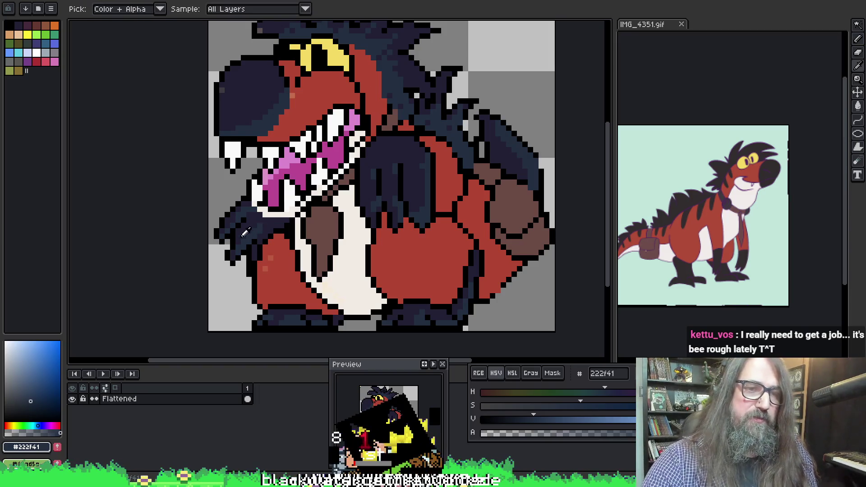
Step: Pick navy 222034 and 222f41 from the dark arm for the pencil and reposition the sprite
{"action": "left_click", "coordinate": [237, 213], "text": "alt"}
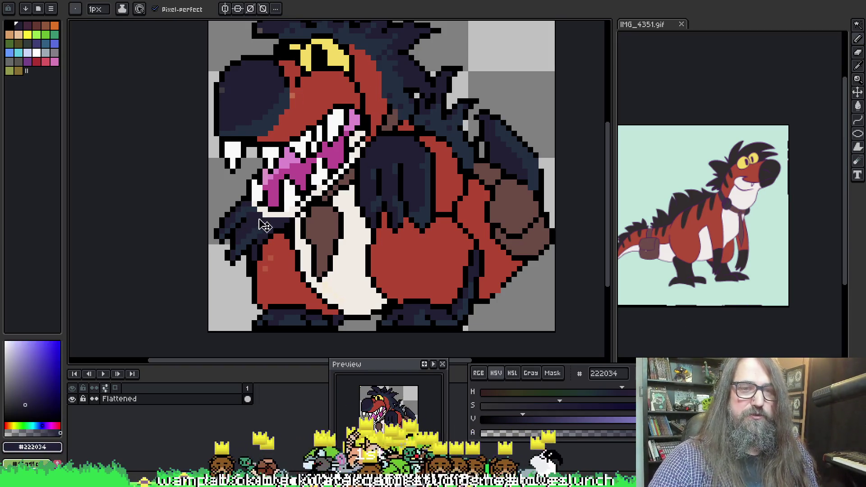
{"action": "left_click", "coordinate": [239, 210], "text": "alt"}
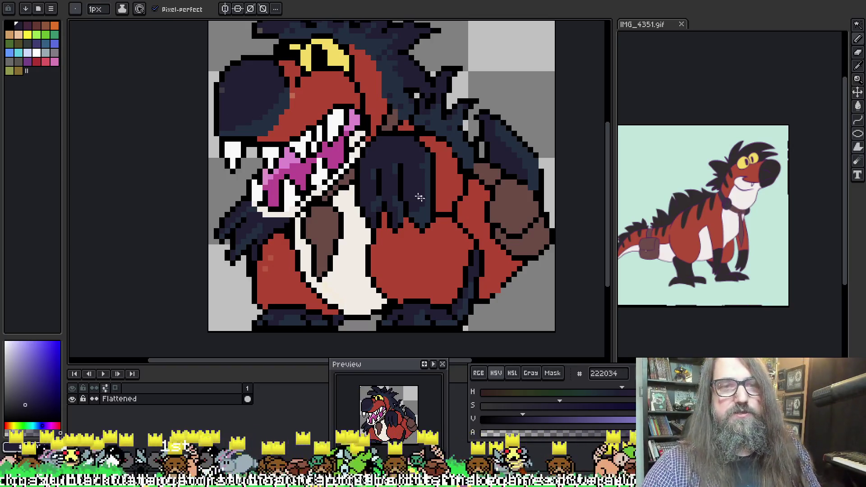
{"action": "left_click", "coordinate": [460, 115], "text": "alt"}
{"action": "mouse_move", "coordinate": [459, 116]}
{"action": "left_mouse_down"}
{"action": "mouse_move", "coordinate": [437, 18]}
{"action": "mouse_move", "coordinate": [475, 32]}
{"action": "mouse_move", "coordinate": [482, 189]}
{"action": "mouse_move", "coordinate": [492, 182]}
{"action": "left_mouse_up"}
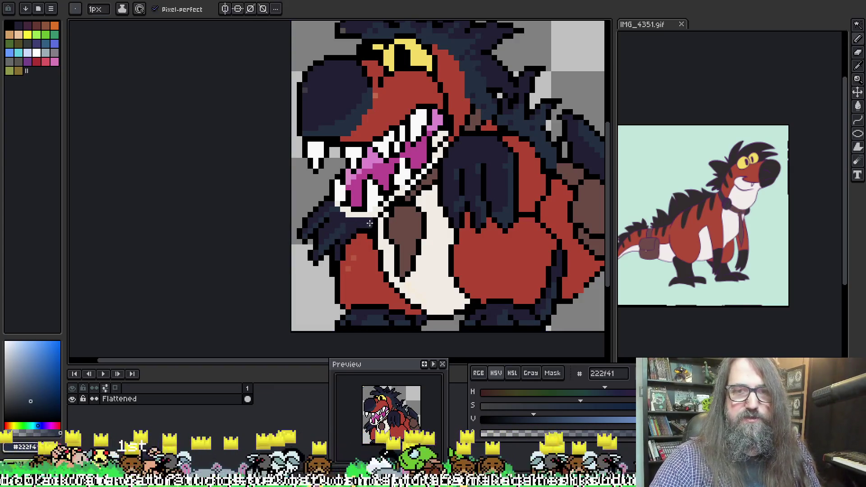
{"action": "mouse_move", "coordinate": [403, 92]}
{"action": "left_mouse_down"}
{"action": "mouse_move", "coordinate": [352, 193]}
{"action": "mouse_move", "coordinate": [358, 167]}
{"action": "left_mouse_up"}
{"action": "key", "text": "b"}
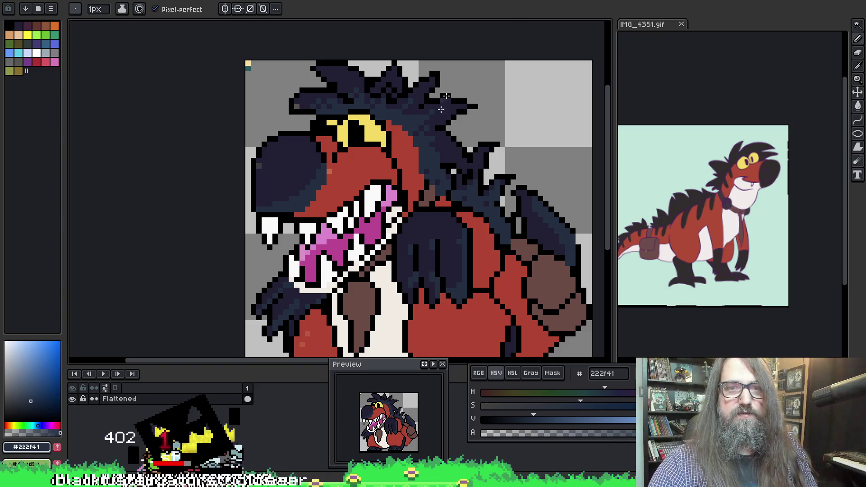
{"action": "key", "text": "h"}
{"action": "left_click_drag", "start_coordinate": [459, 136], "coordinate": [453, 119]}
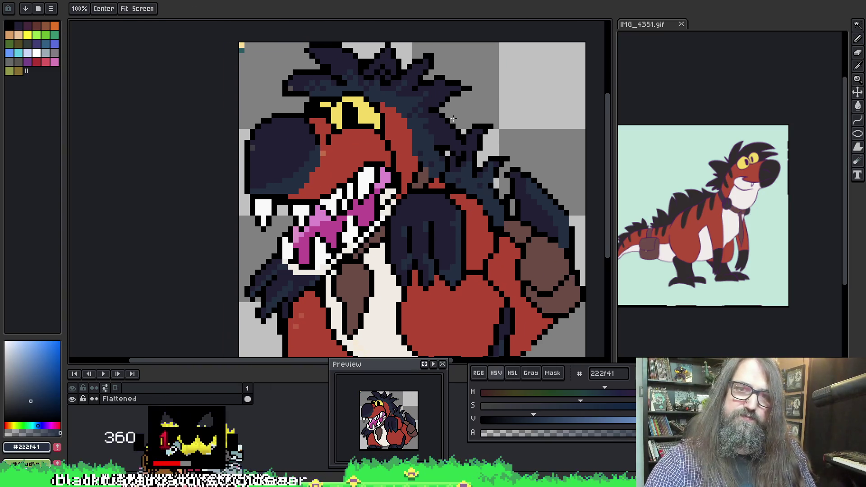